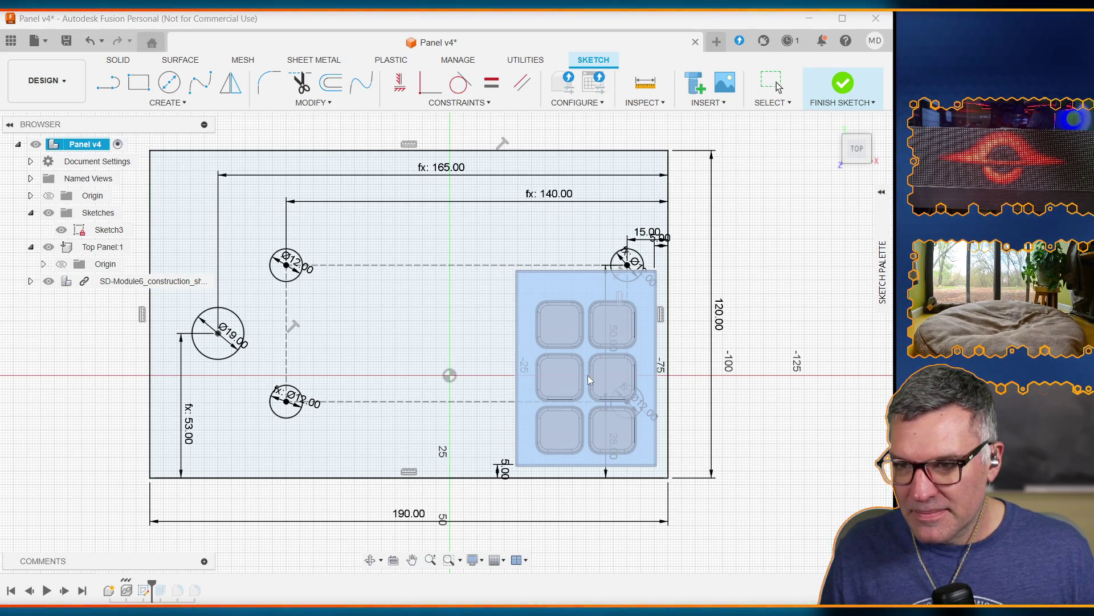
Measure between the facing edges of two neighbouring keypad pockets, reading a 1.708 mm gap
{"action": "left_click", "coordinate": [644, 102]}
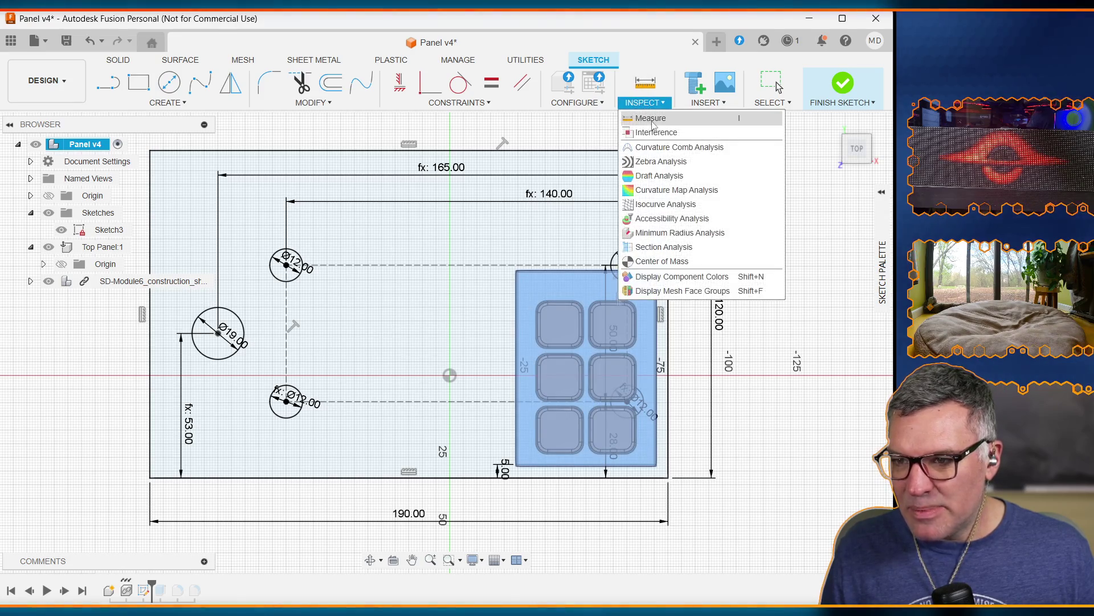
{"action": "left_click", "coordinate": [653, 119]}
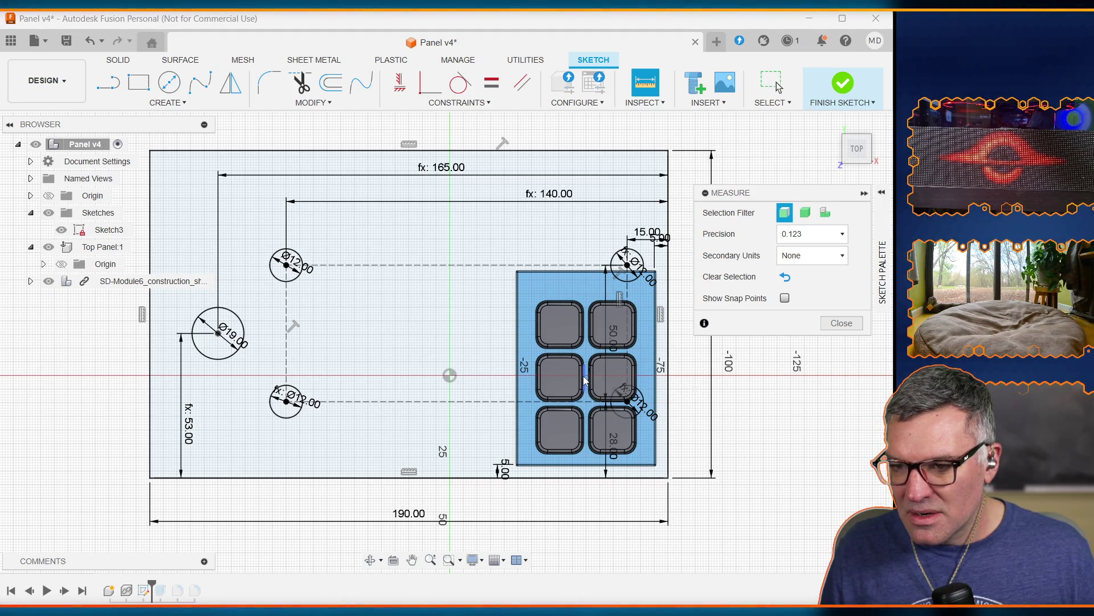
{"action": "scroll", "coordinate": [592, 391], "scroll_direction": "down", "scroll_amount": 1}
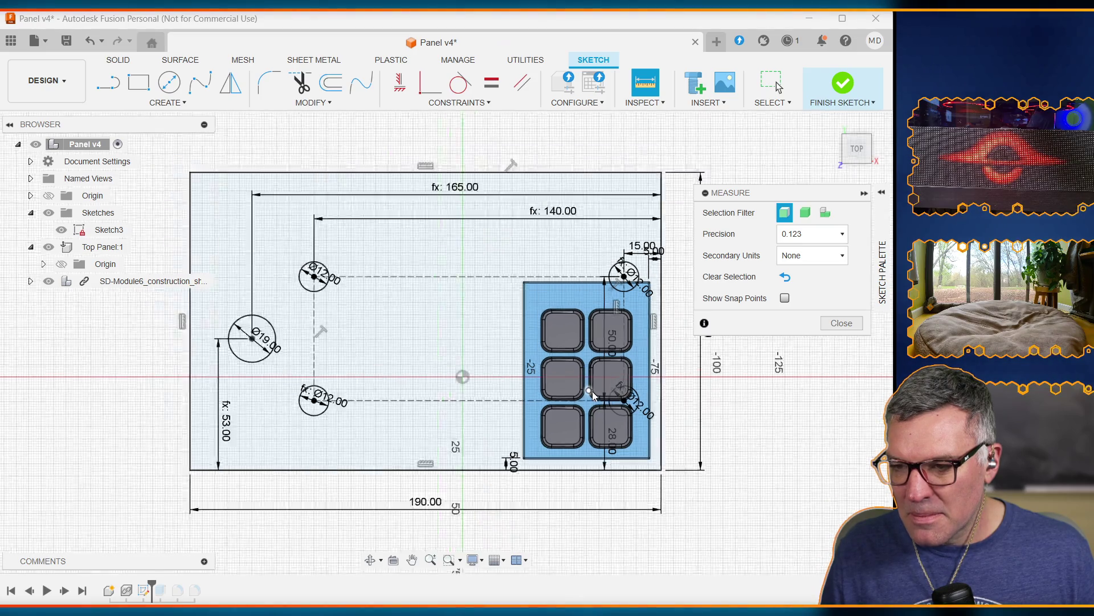
{"action": "scroll", "coordinate": [593, 392], "scroll_direction": "up", "scroll_amount": 5}
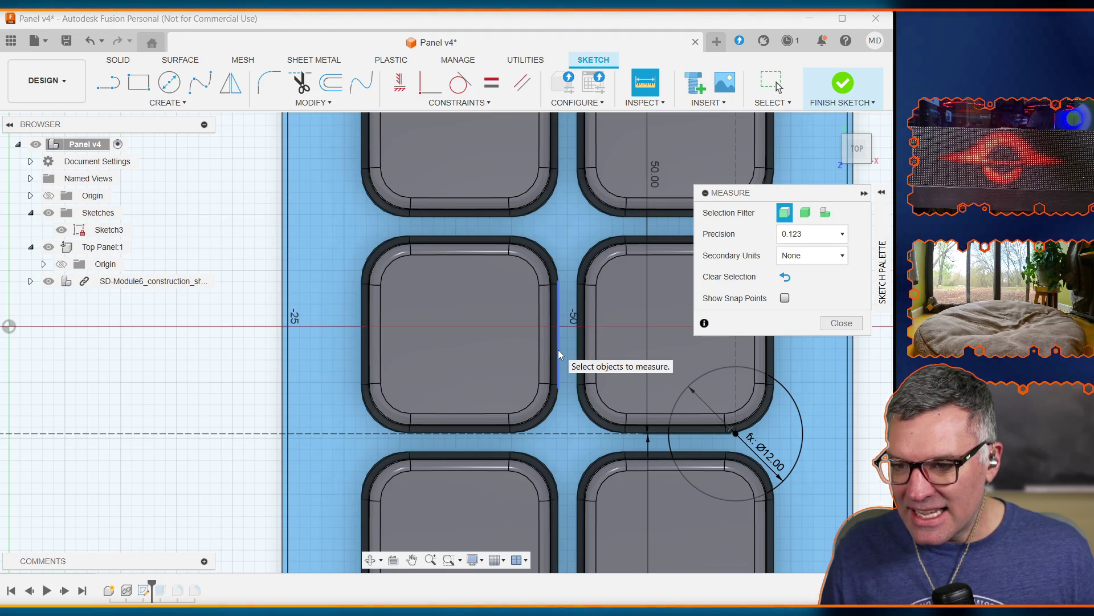
{"action": "left_click", "coordinate": [558, 351]}
{"action": "left_click", "coordinate": [577, 352]}
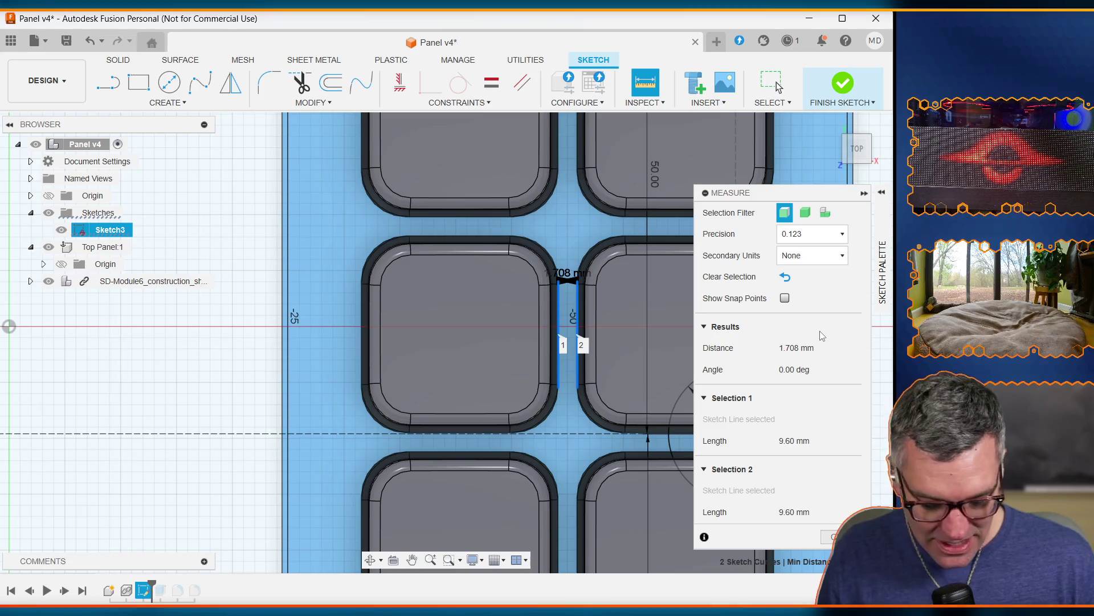
{"action": "key", "text": "Escape"}
{"action": "scroll", "coordinate": [700, 341], "scroll_direction": "down", "scroll_amount": 3}
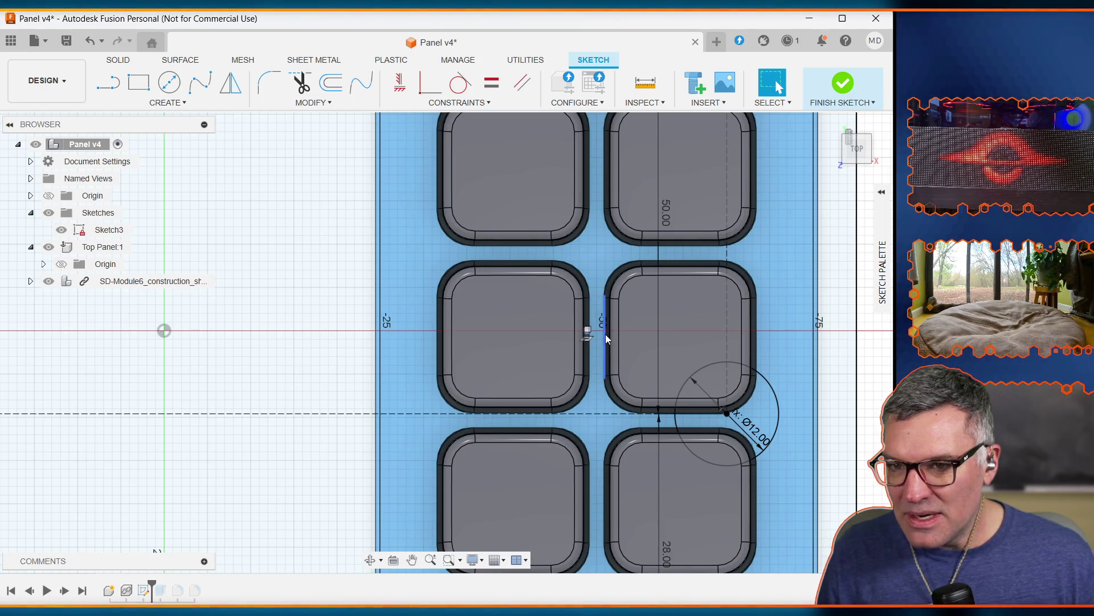
Measure 24.196 mm from a keypad pocket edge to a second sketch edge, then hide the keypad module
{"action": "left_click", "coordinate": [655, 102]}
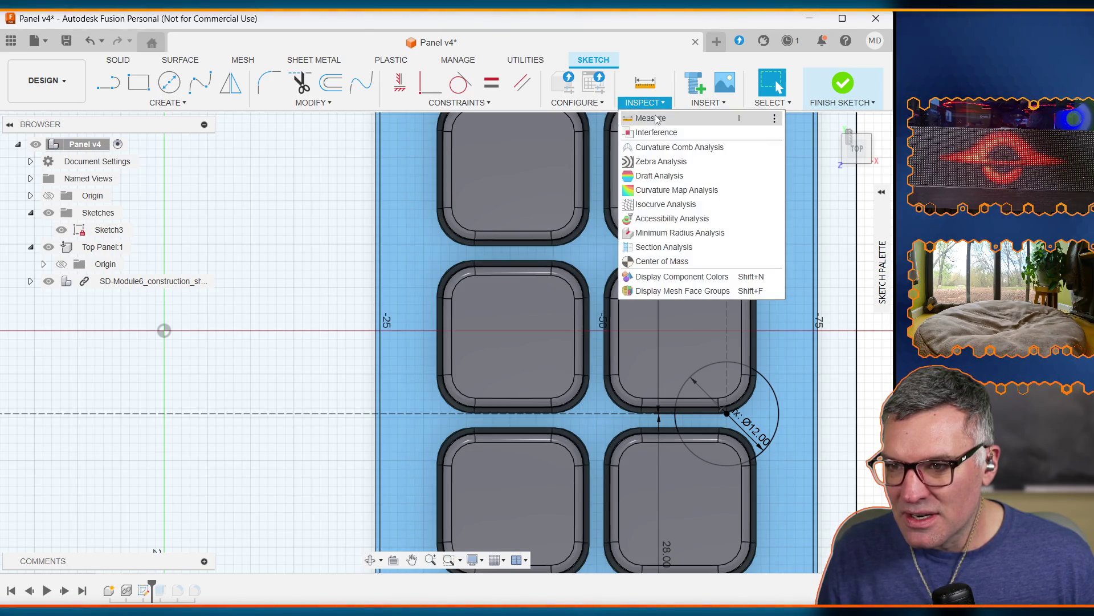
{"action": "left_click", "coordinate": [655, 127]}
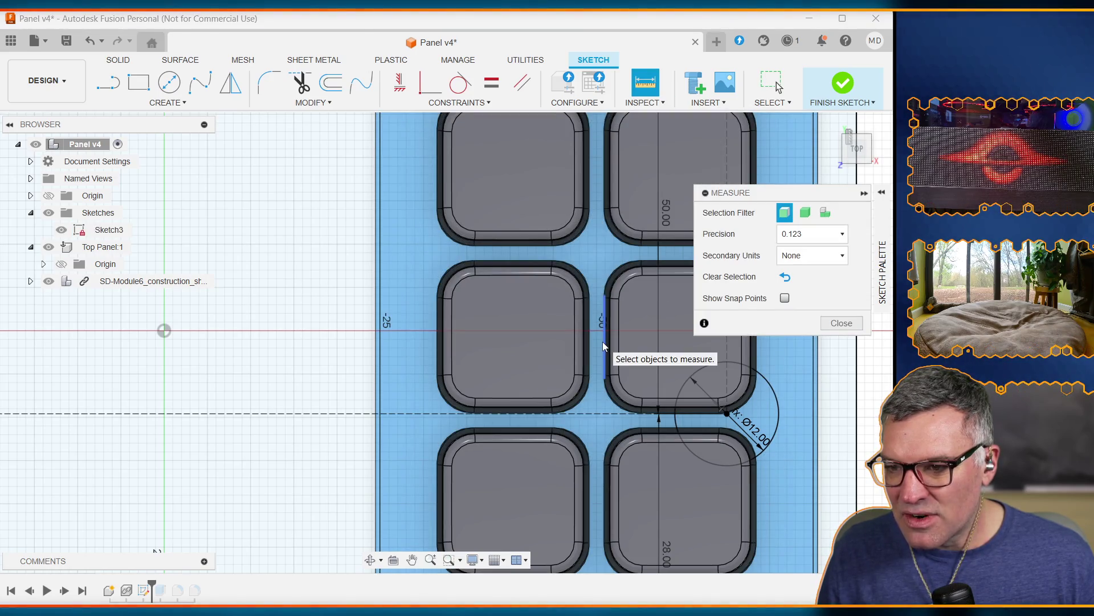
{"action": "left_click", "coordinate": [603, 341]}
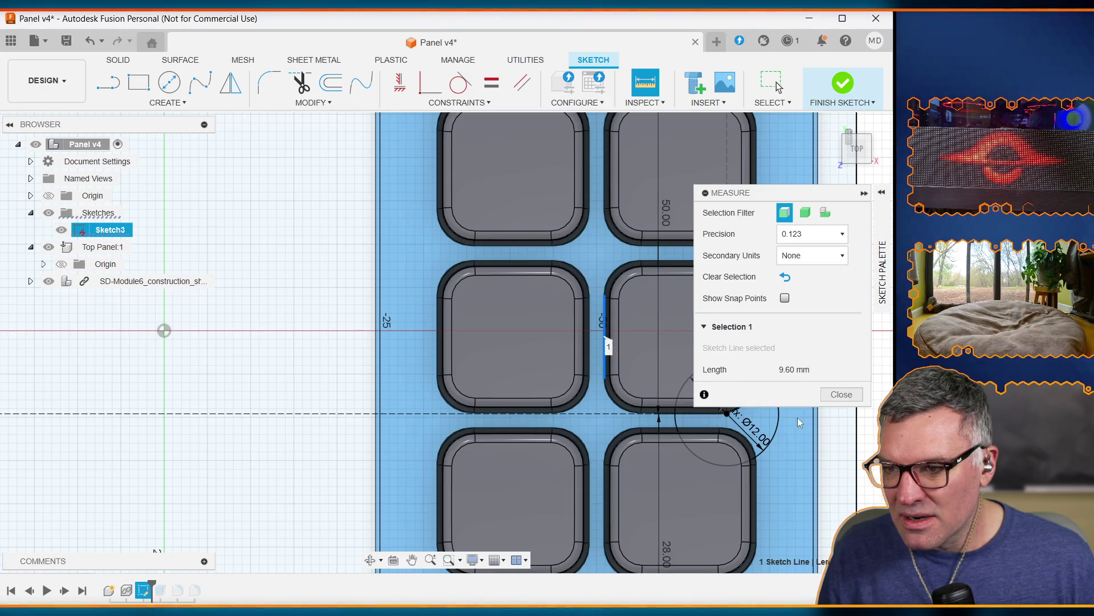
{"action": "left_click", "coordinate": [814, 445]}
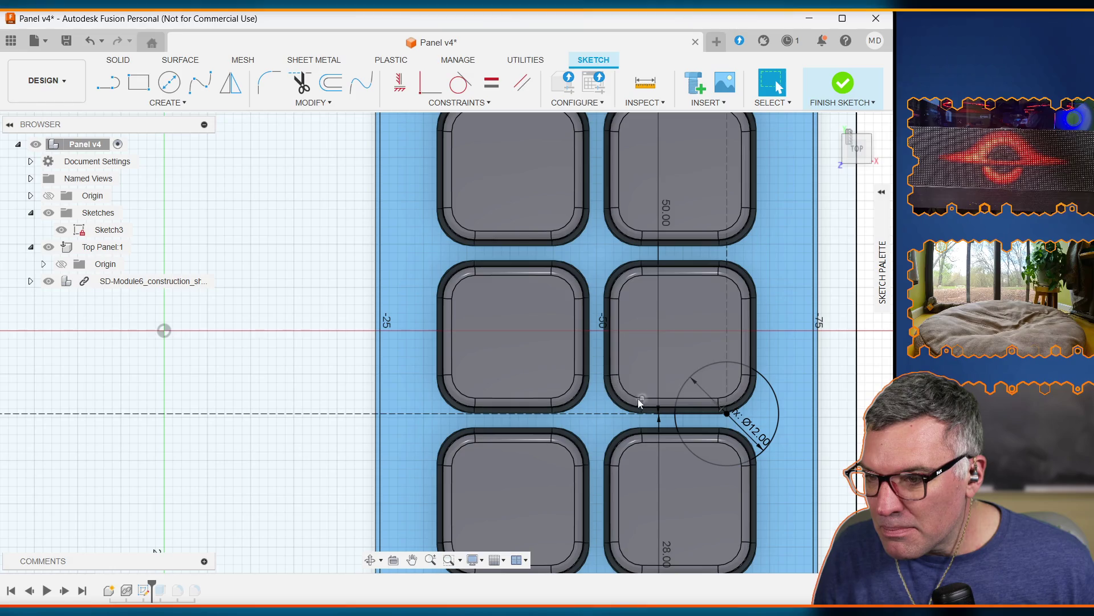
{"action": "left_click", "coordinate": [628, 367]}
{"action": "key", "text": "v"}
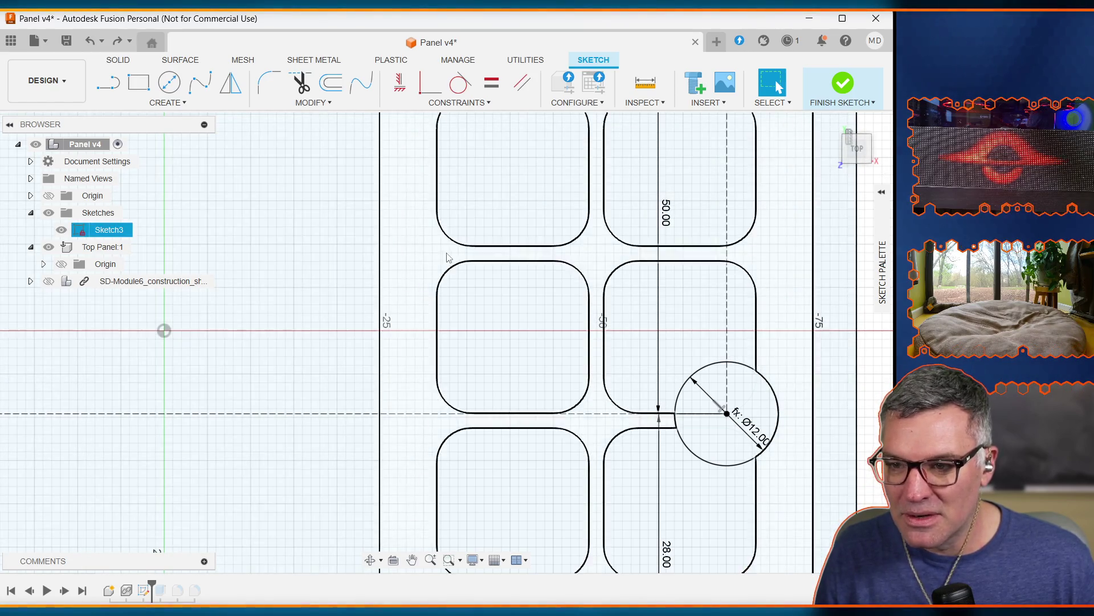
{"action": "right_click", "coordinate": [268, 242]}
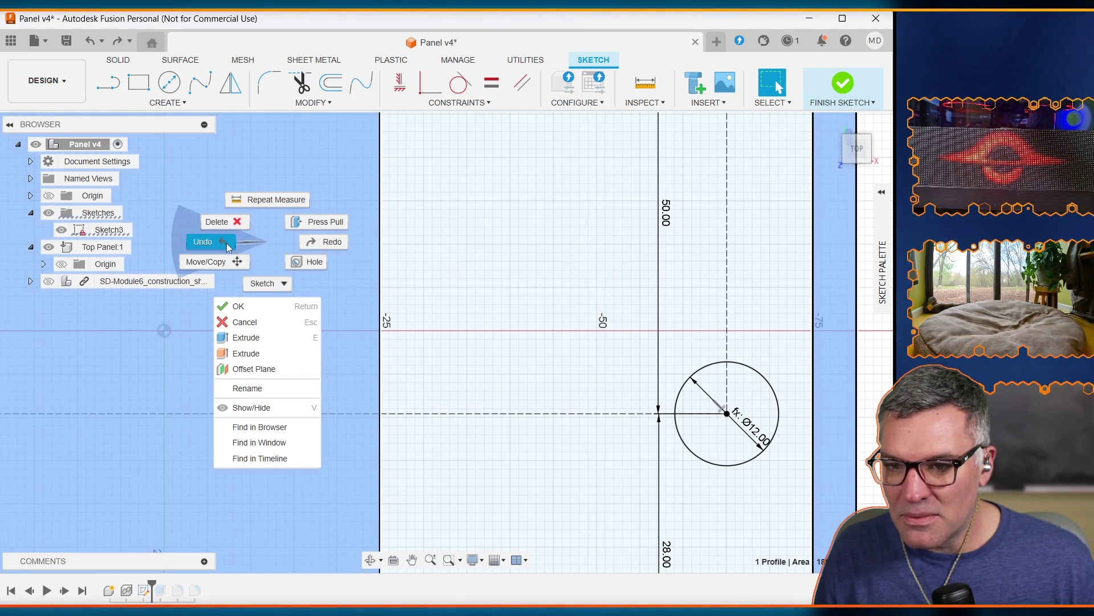
{"action": "left_click", "coordinate": [329, 242]}
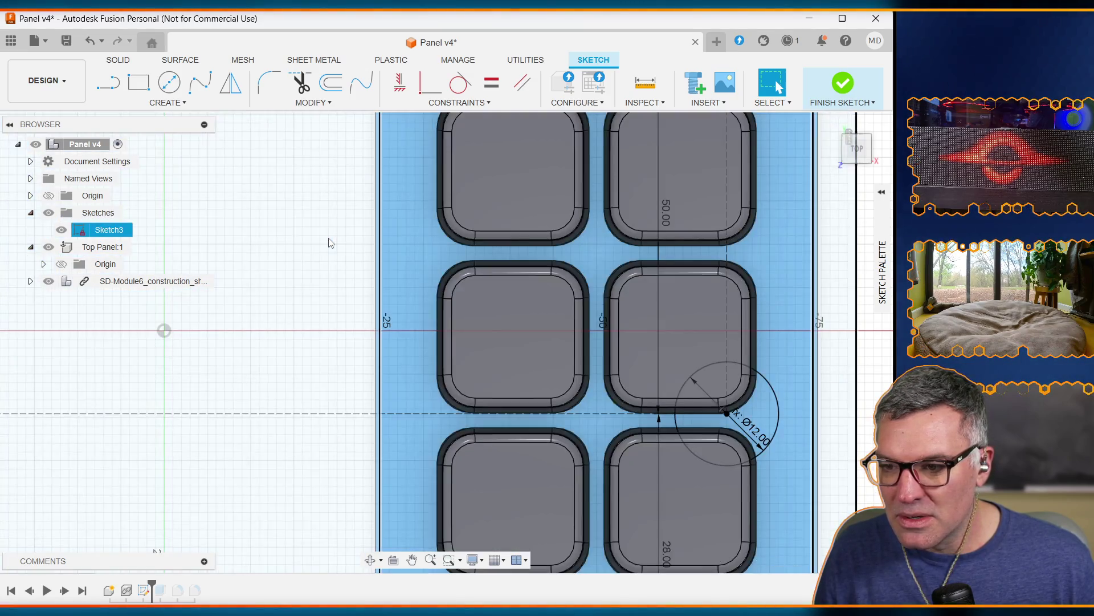
{"action": "left_click", "coordinate": [812, 395]}
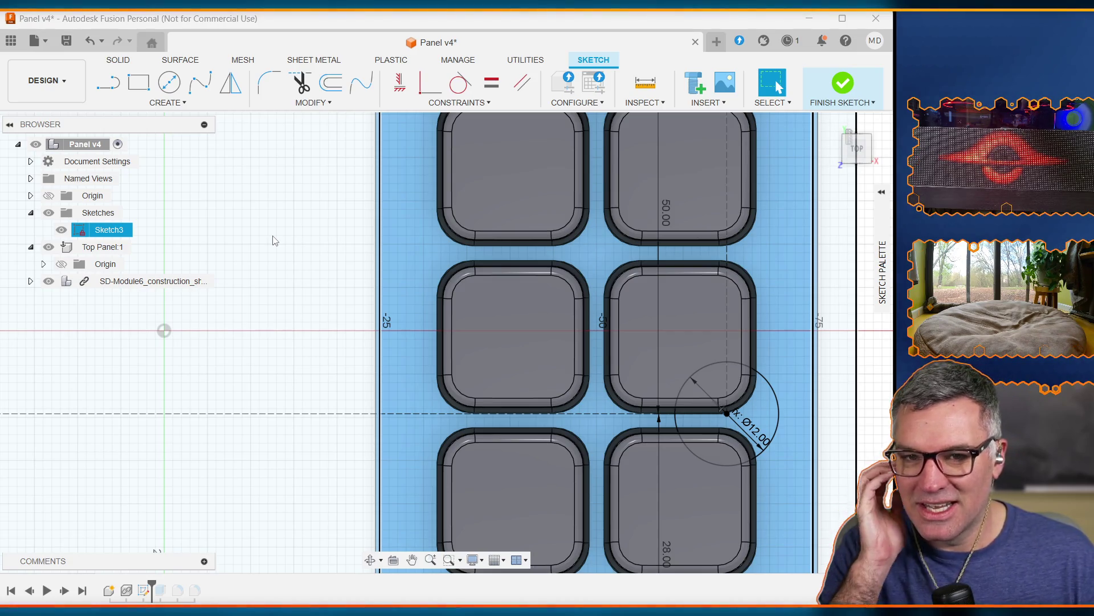
{"action": "key", "text": "Escape"}
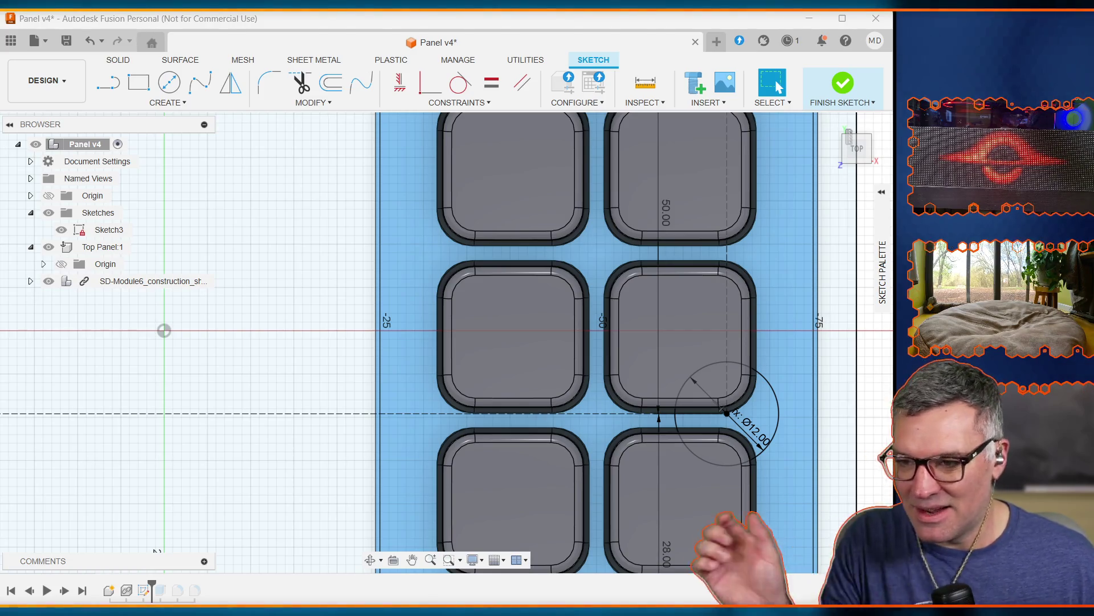
{"action": "scroll", "coordinate": [861, 437], "scroll_direction": "up", "scroll_amount": 2}
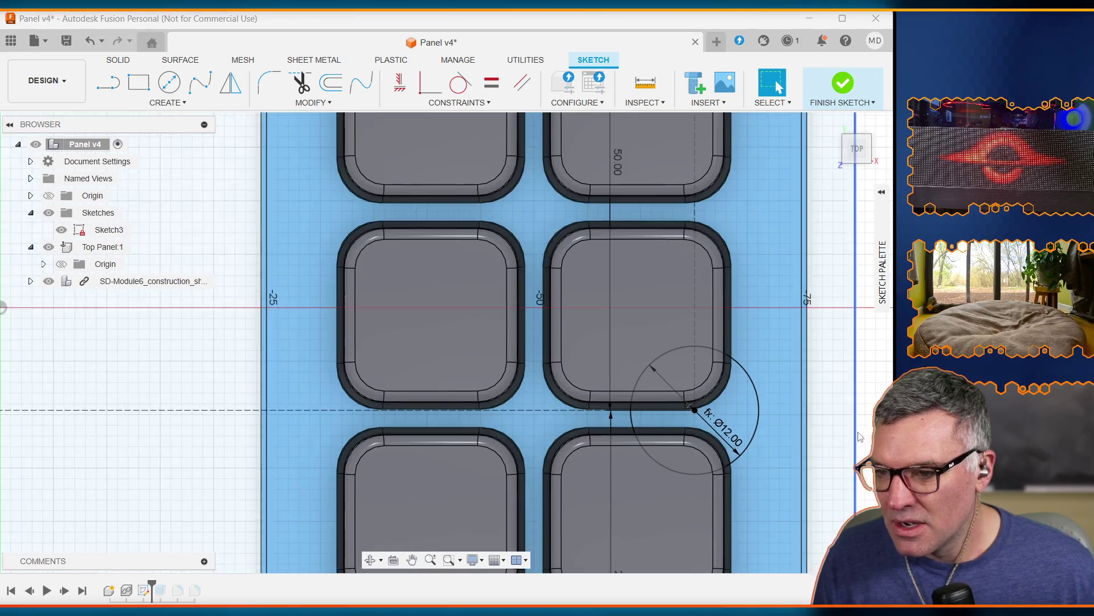
{"action": "scroll", "coordinate": [861, 437], "scroll_direction": "down", "scroll_amount": 5}
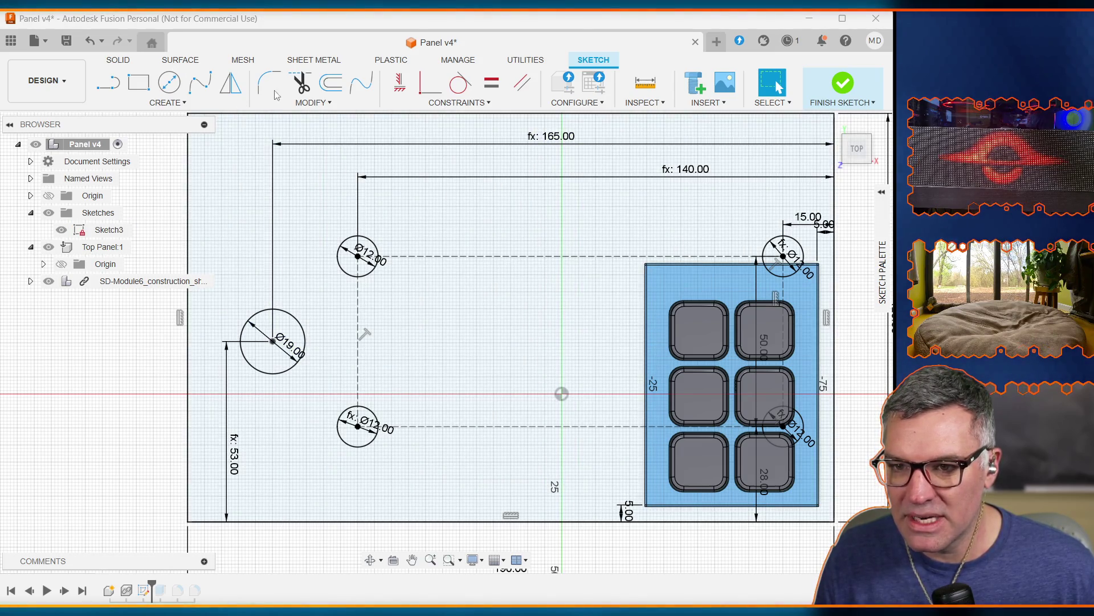
Open the Change Parameters table and expand it to show keypad_horiz_offset at 5 mm
{"action": "left_click", "coordinate": [169, 102]}
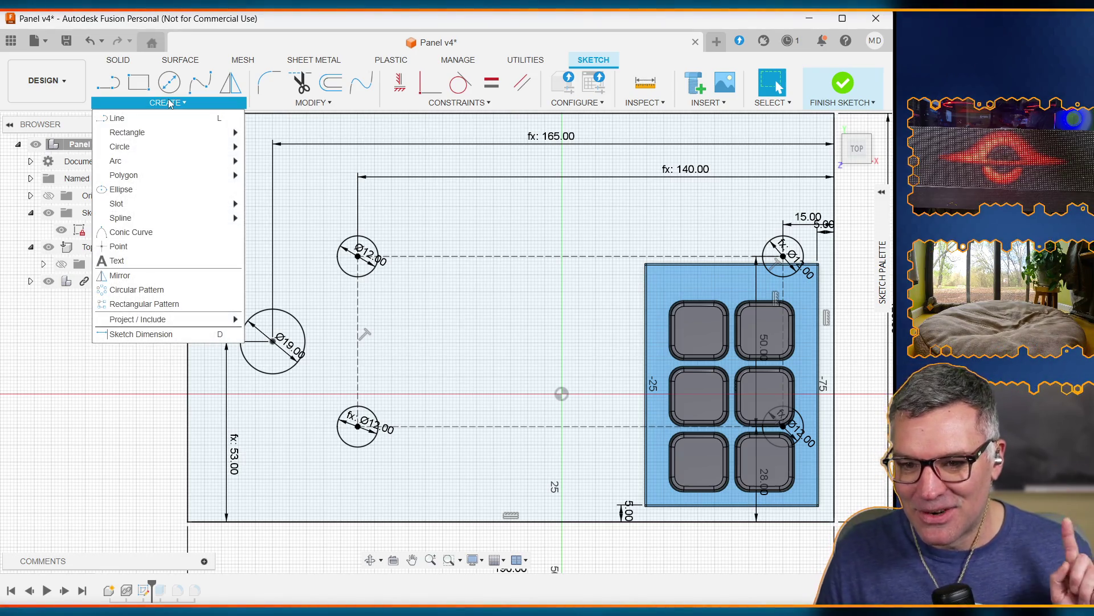
{"action": "left_click", "coordinate": [311, 102]}
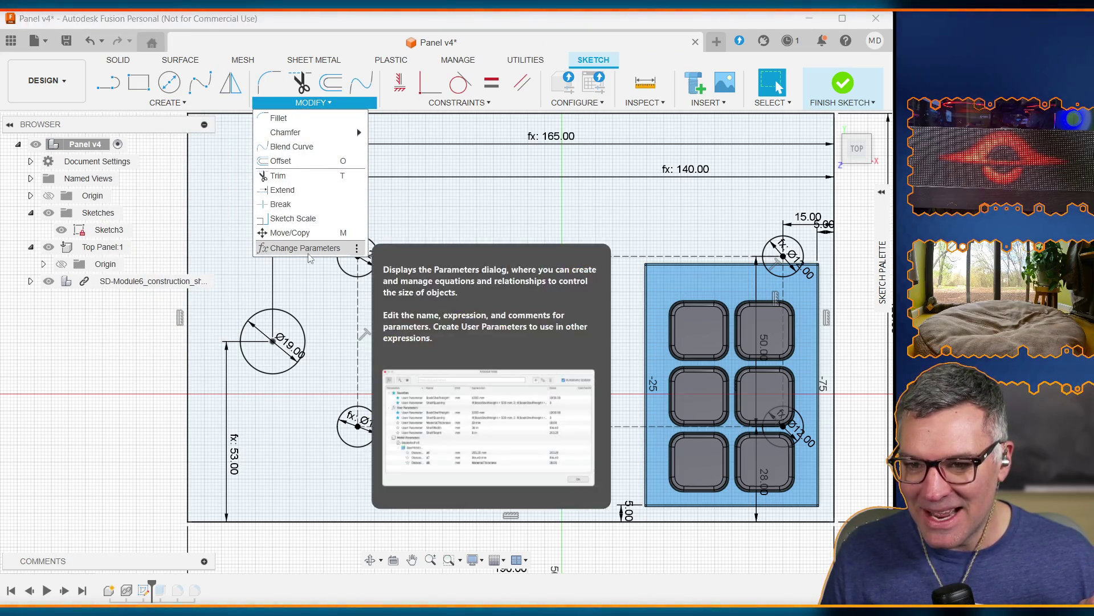
{"action": "left_click", "coordinate": [308, 255]}
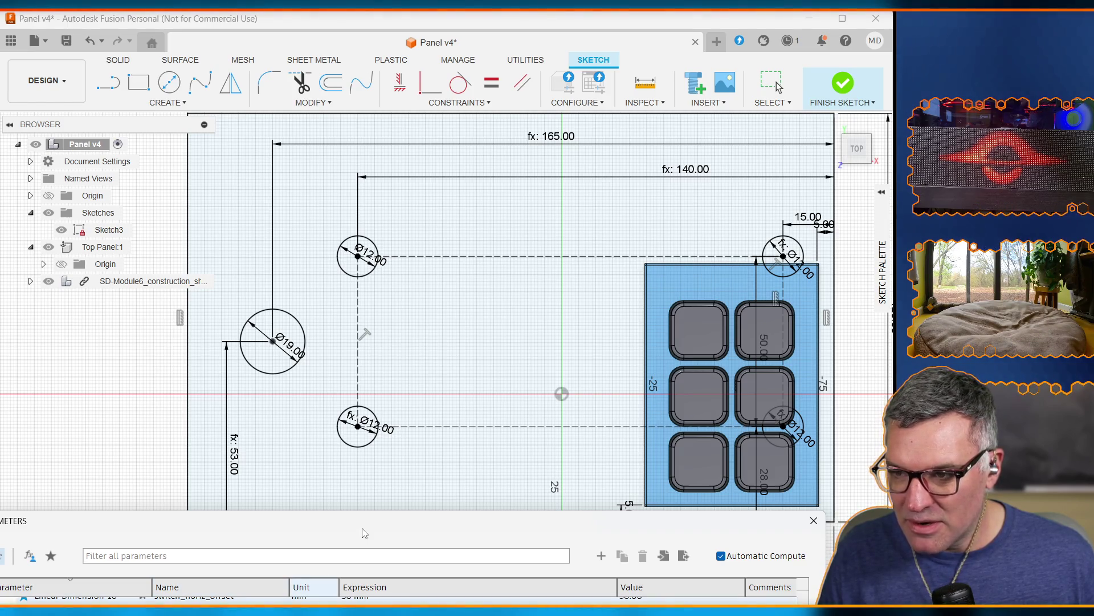
{"action": "key", "text": "Escape"}
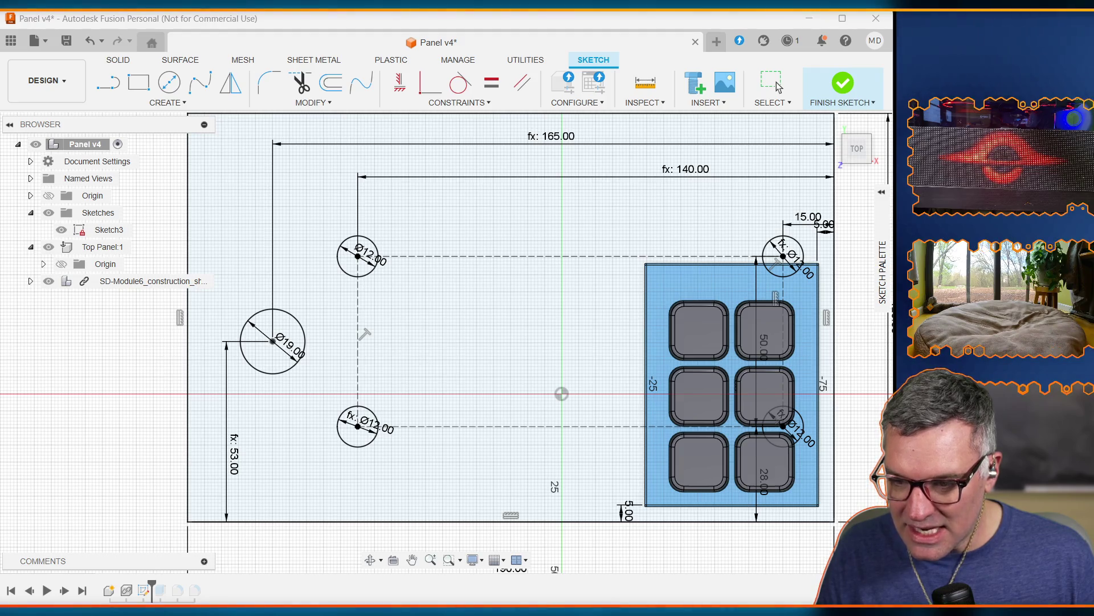
{"action": "left_click_drag", "start_coordinate": [433, 405], "coordinate": [433, 368]}
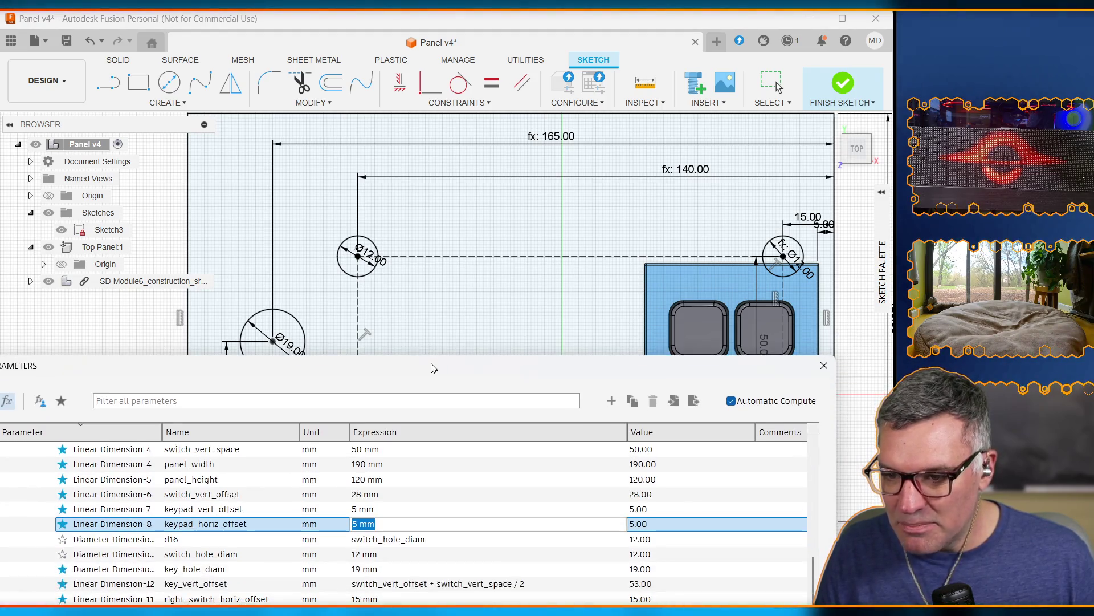
Set keypad_horiz_offset to (right_switch_horiz_offset + left_switch_horiz_offset)/2 - 25.05 mm, evaluating to 52.45
{"action": "type", "text": "("}
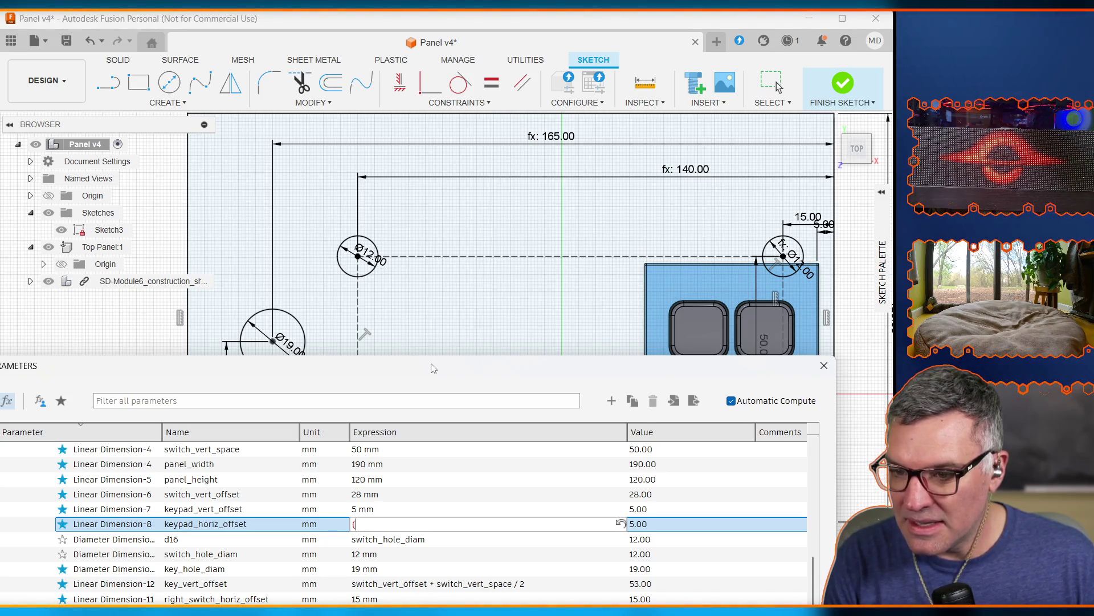
{"action": "type", "text": "switch"}
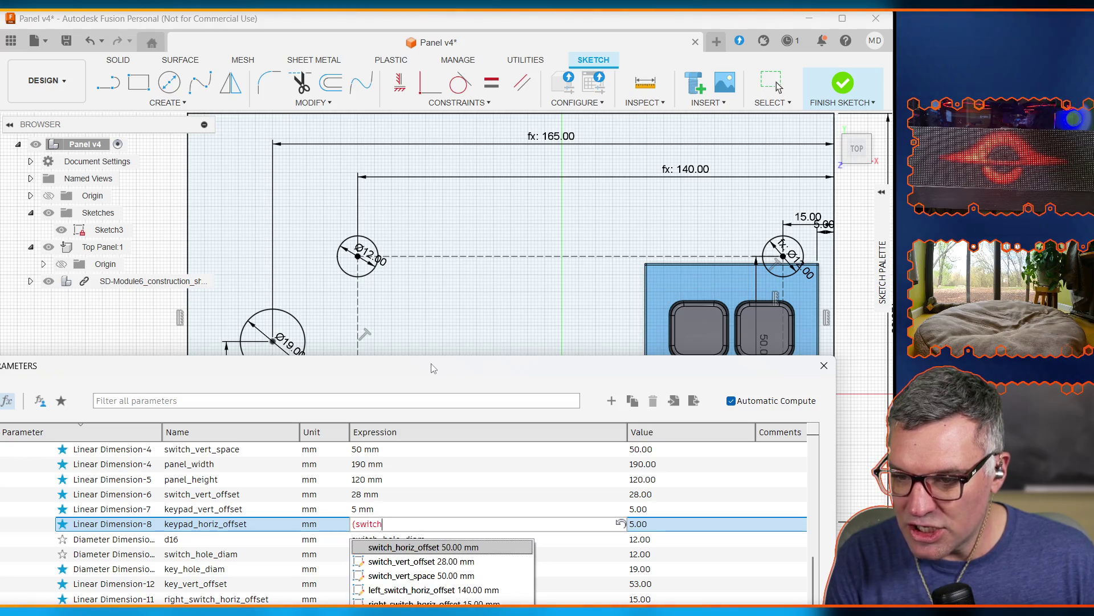
{"action": "key", "text": "BackSpace"}
{"action": "key", "text": "BackSpace"}
{"action": "key", "text": "BackSpace"}
{"action": "type", "text": "right"}
{"action": "type", "text": "itch_h"}
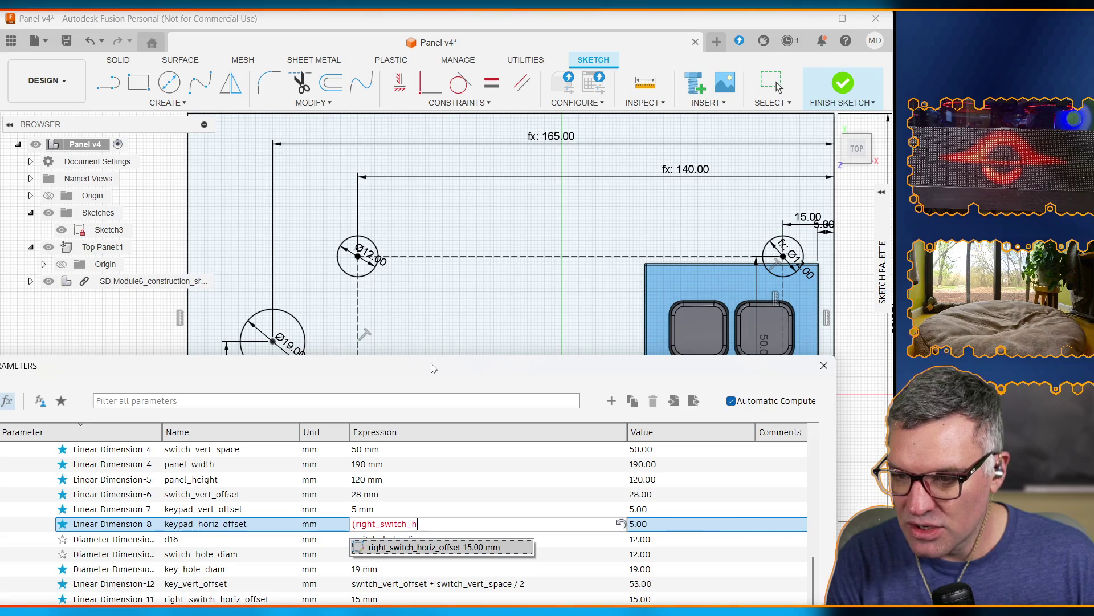
{"action": "type", "text": "et +"}
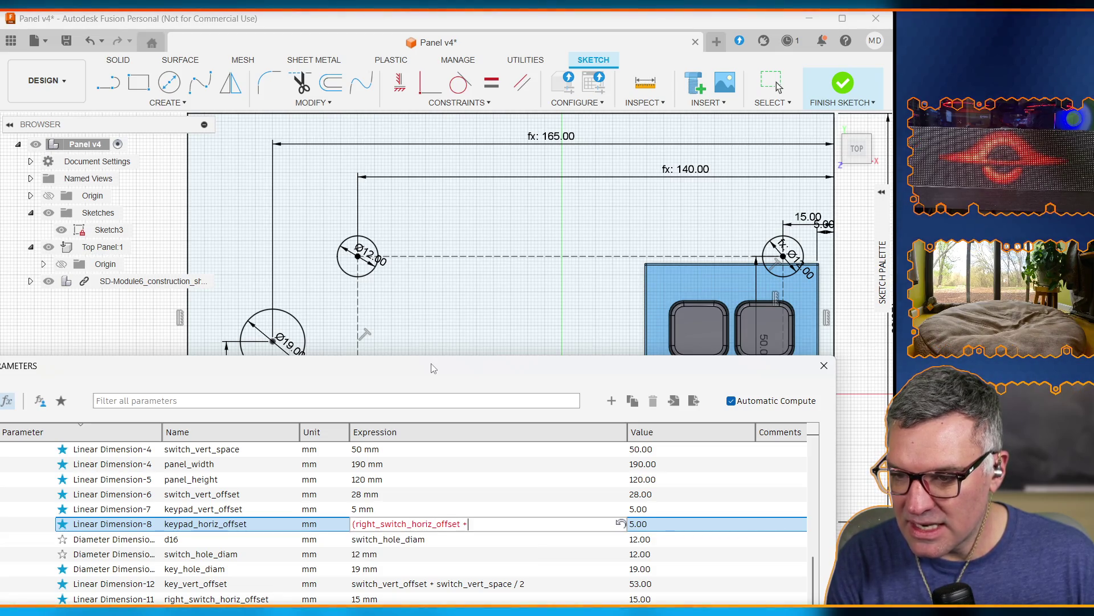
{"action": "type", "text": " lefswitch_horiz_offset"}
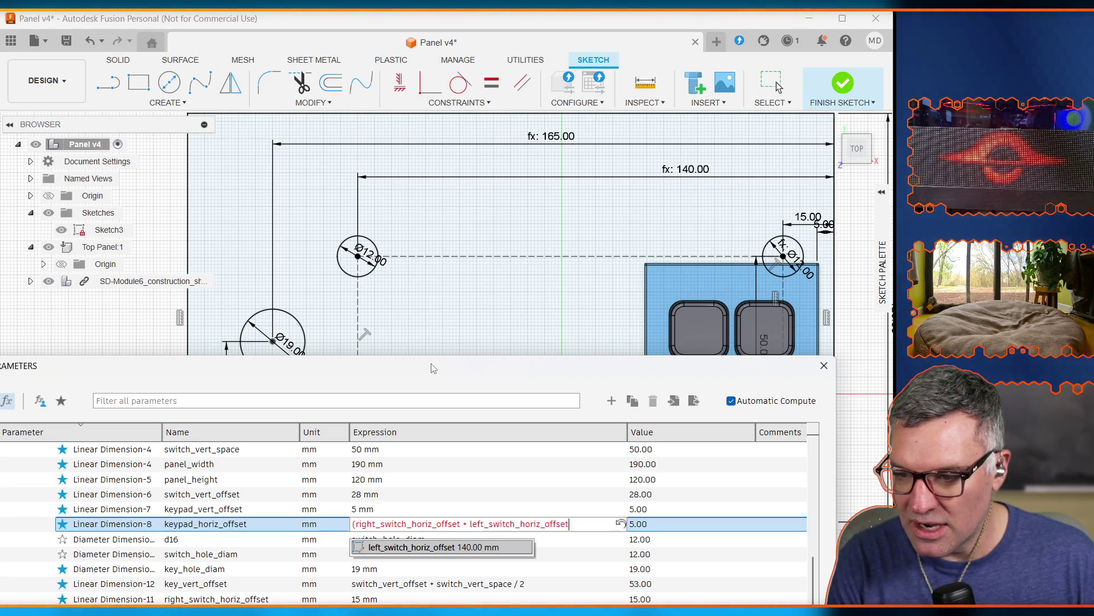
{"action": "type", "text": ")/2 "}
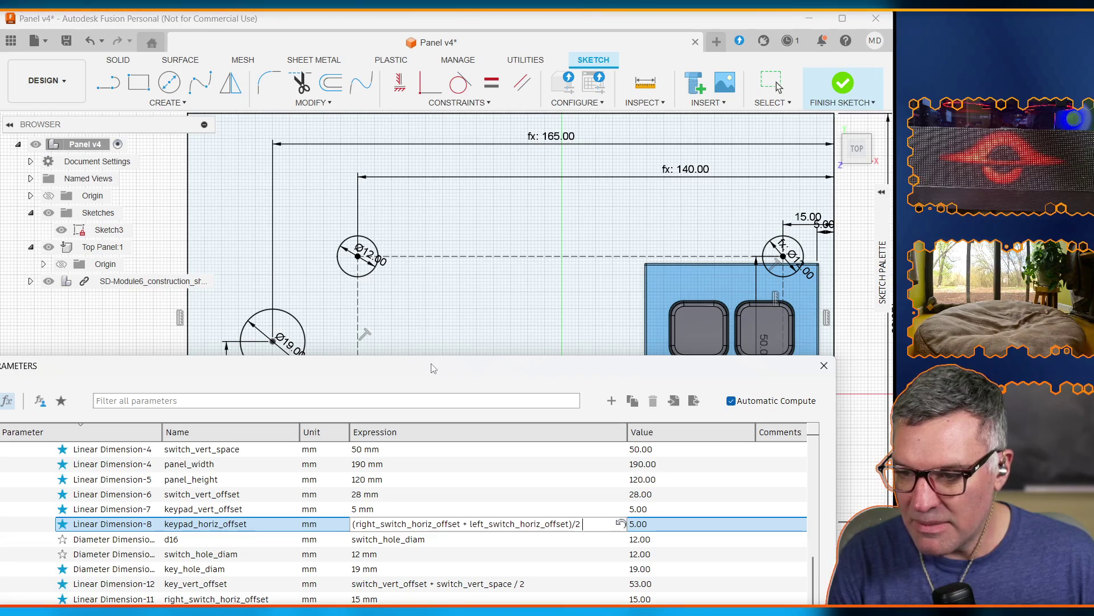
{"action": "type", "text": "-"}
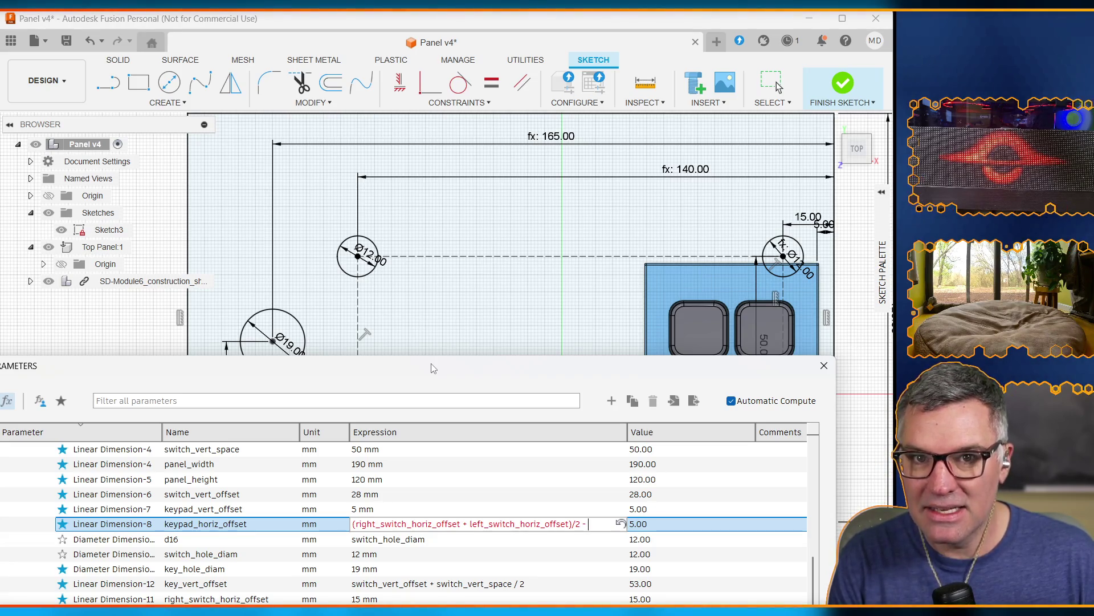
{"action": "type", "text": "25."}
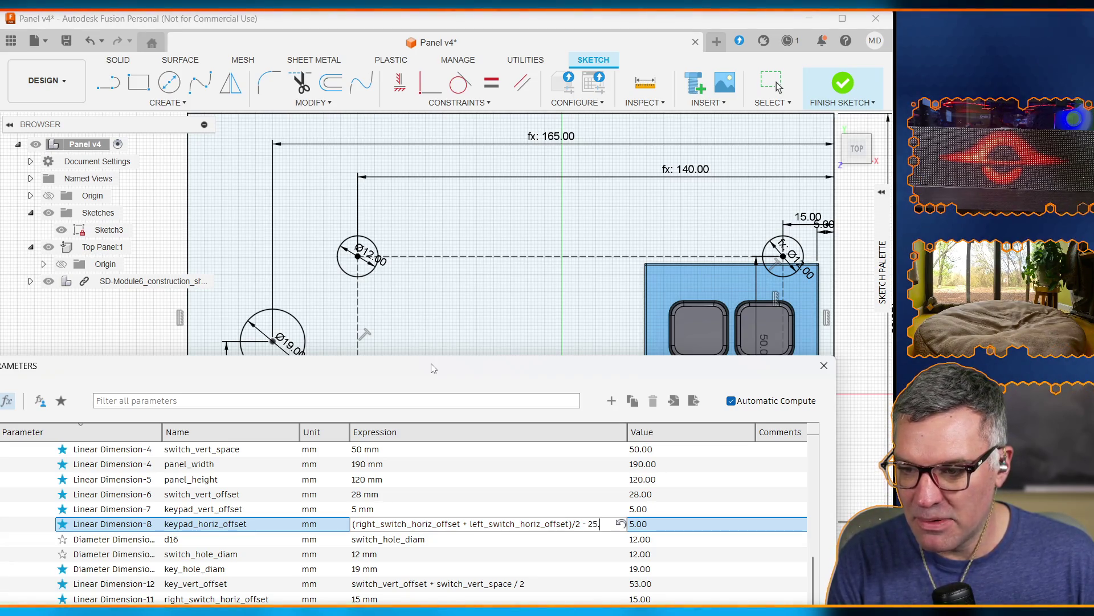
{"action": "type", "text": "05mm"}
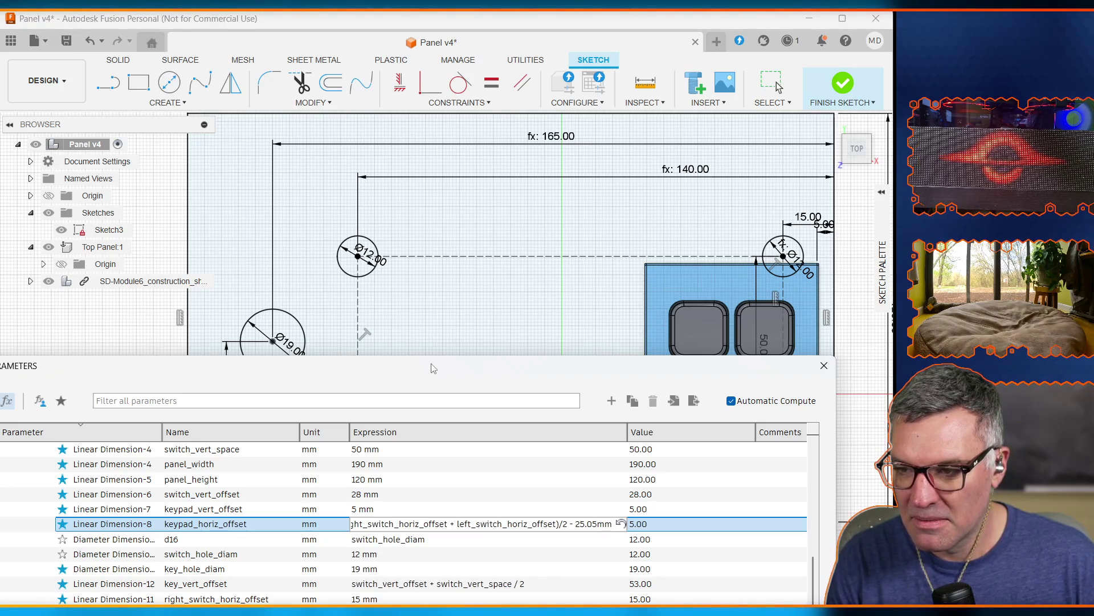
{"action": "key", "text": "Return"}
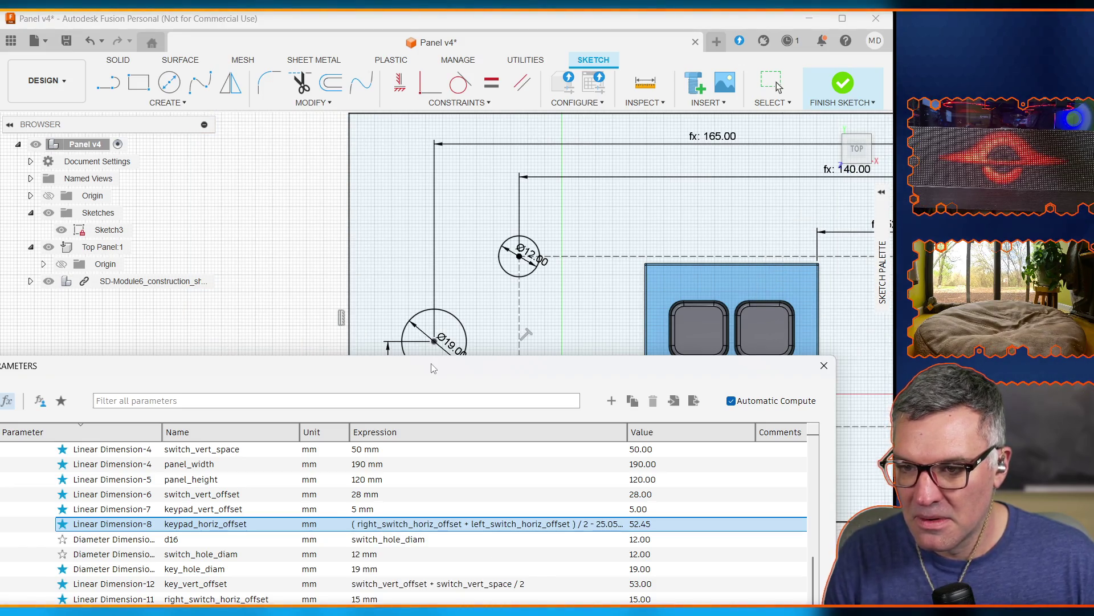
{"action": "key", "text": "Escape"}
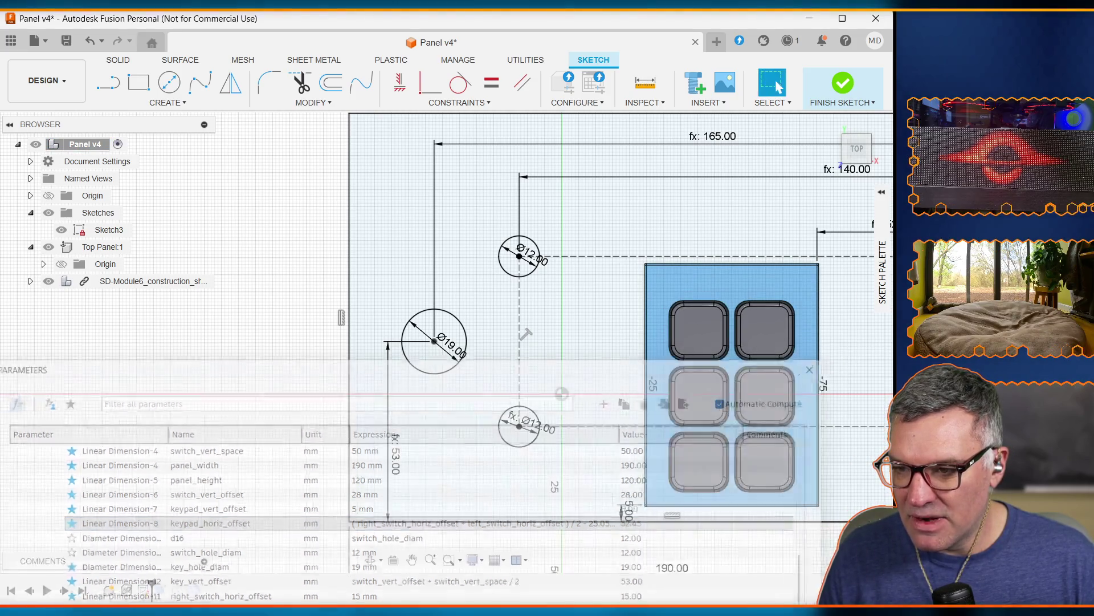
{"action": "scroll", "coordinate": [669, 416], "scroll_direction": "up", "scroll_amount": 4}
{"action": "scroll", "coordinate": [684, 417], "scroll_direction": "down", "scroll_amount": 3}
{"action": "scroll", "coordinate": [687, 419], "scroll_direction": "down", "scroll_amount": 3}
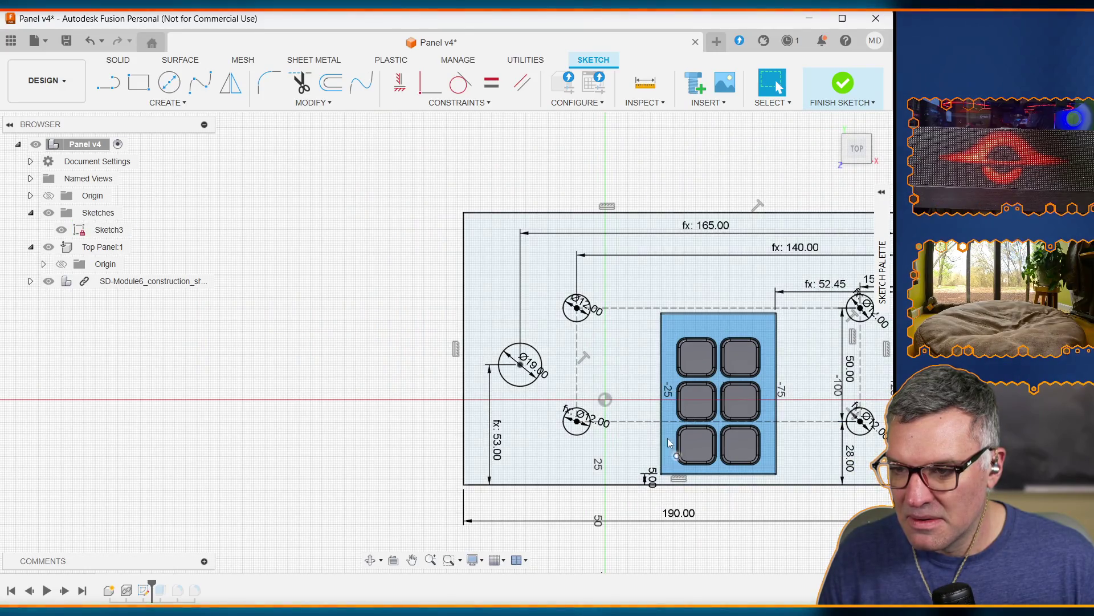
{"action": "left_click", "coordinate": [412, 562]}
{"action": "left_click_drag", "start_coordinate": [791, 530], "coordinate": [439, 508]}
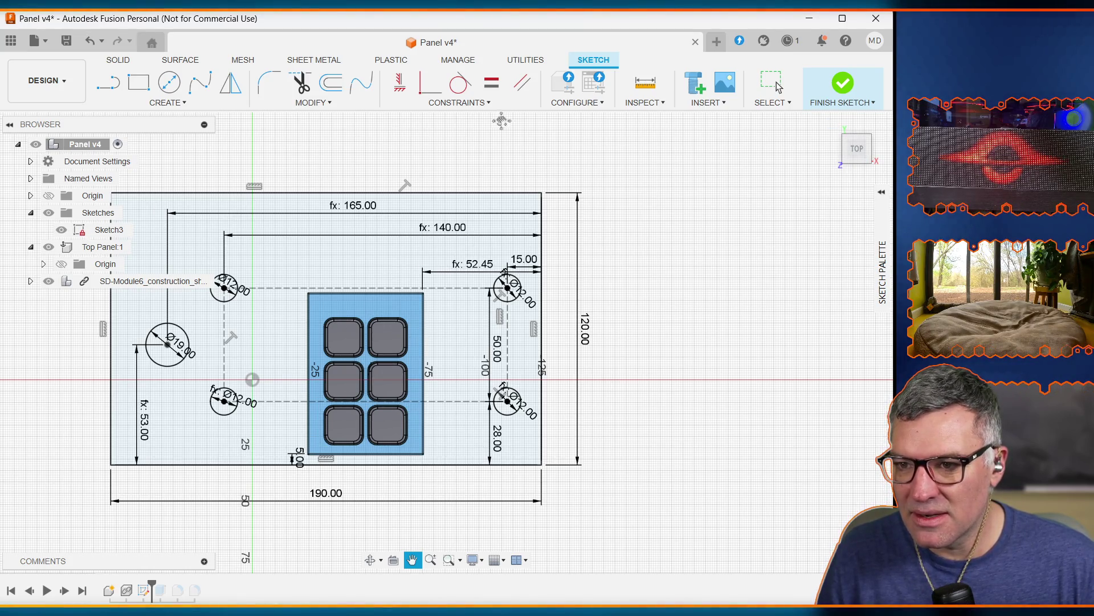
{"action": "left_click", "coordinate": [310, 102]}
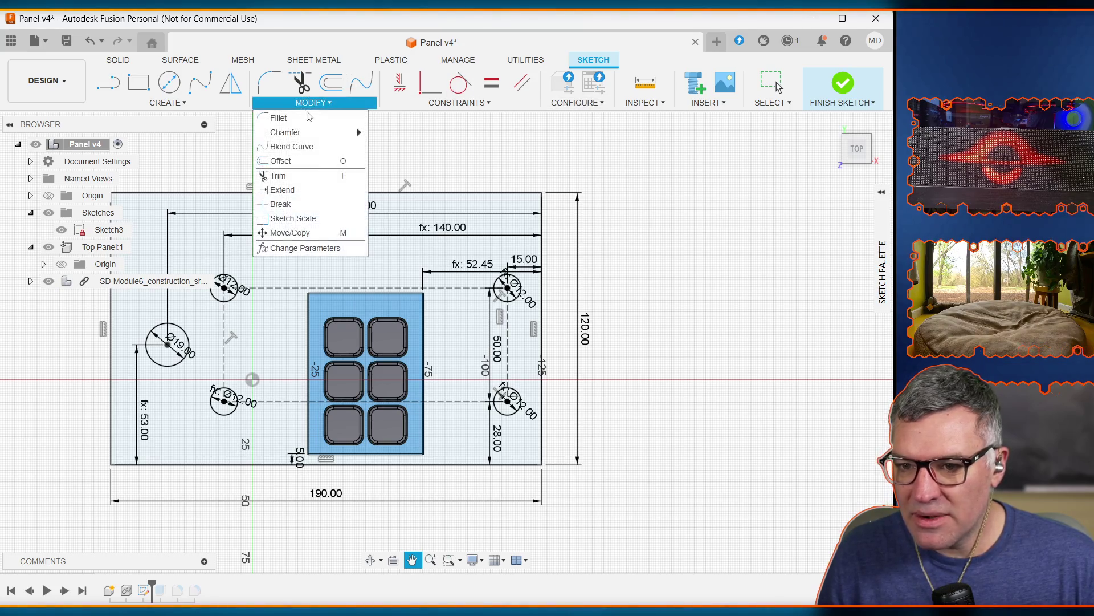
Set keypad_vert_offset to 30 mm in the Parameters table
{"action": "left_click", "coordinate": [308, 247]}
{"action": "left_click_drag", "start_coordinate": [386, 379], "coordinate": [409, 265]}
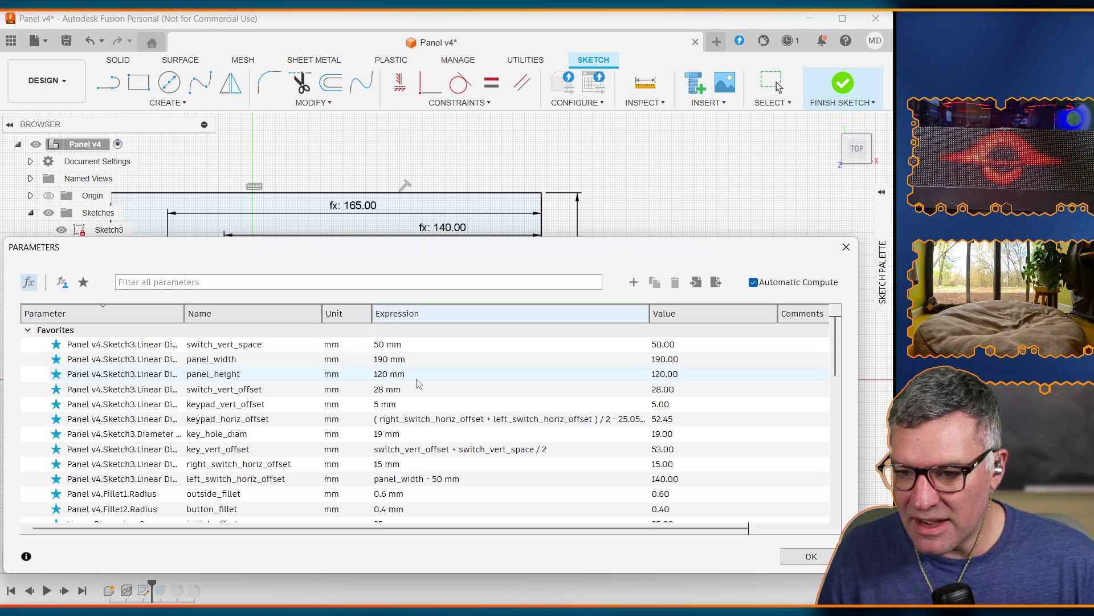
{"action": "left_click", "coordinate": [393, 404]}
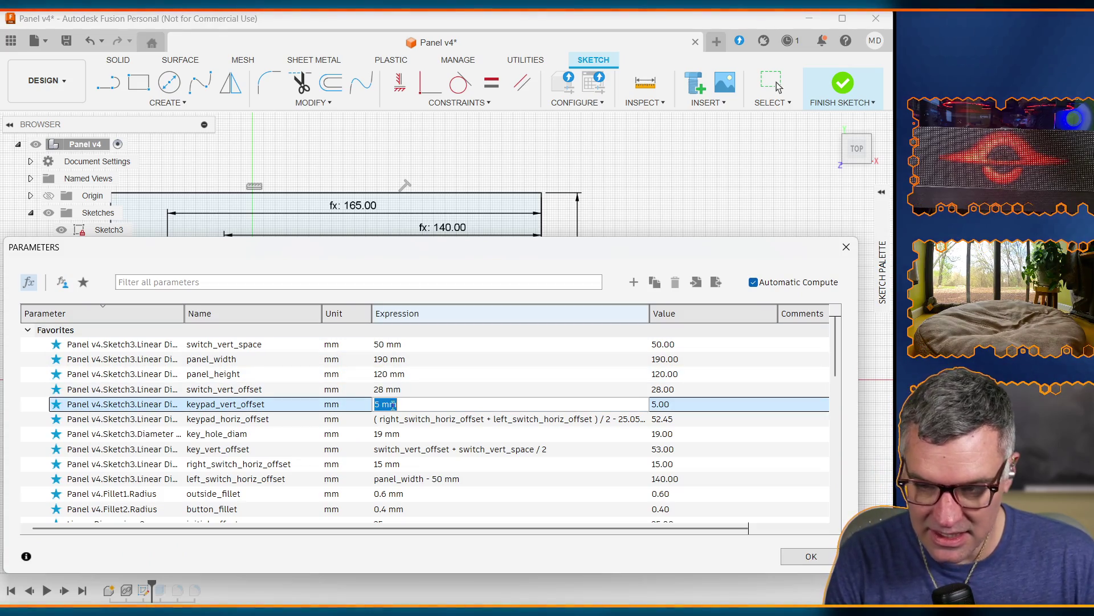
{"action": "type", "text": "30 mm"}
{"action": "key", "text": "Return"}
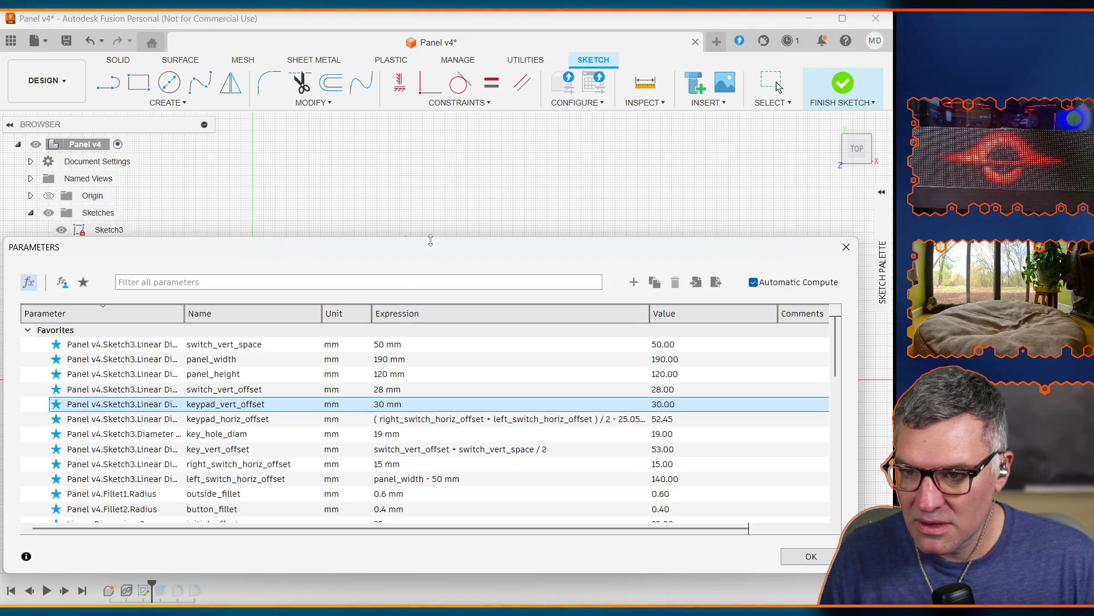
{"action": "key", "text": "Return"}
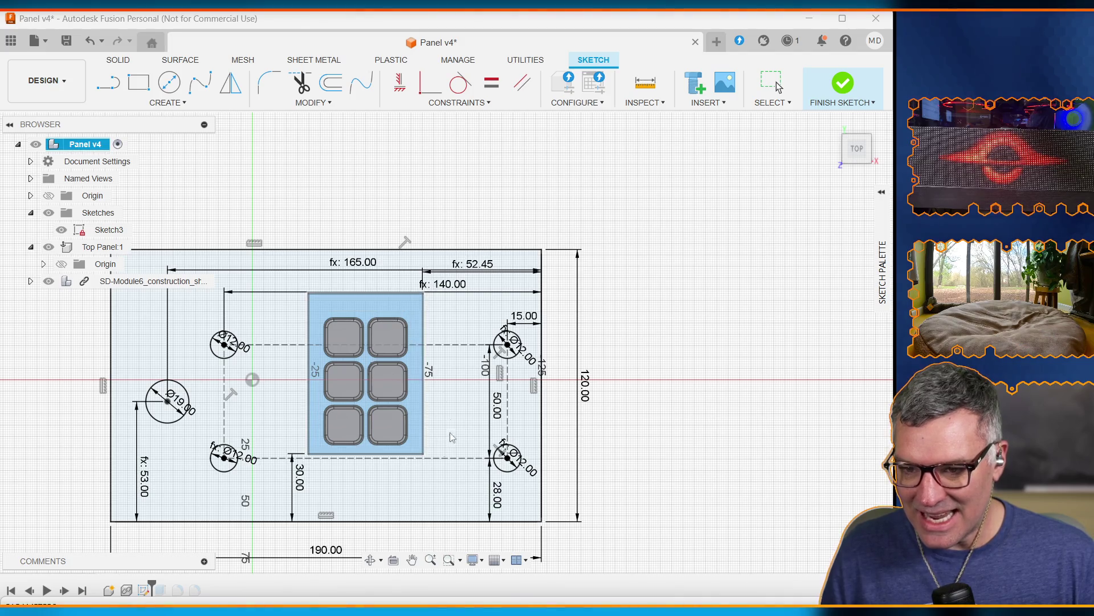
Change keypad_vert_offset from 30 mm to 20 mm and move the table off the sketch
{"action": "key", "text": "ctrl+shift+p"}
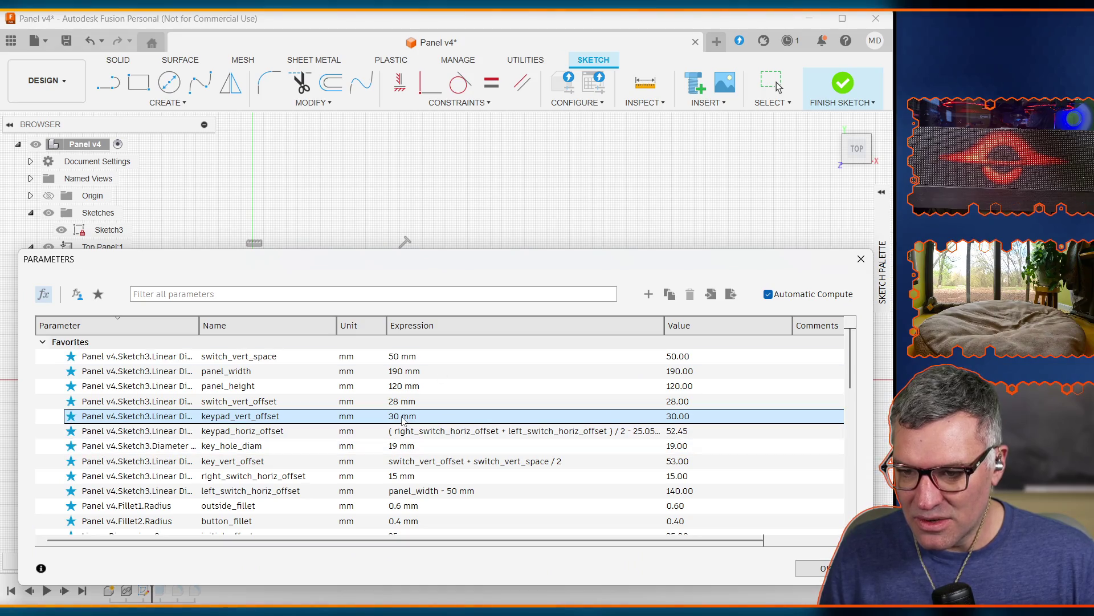
{"action": "double_click", "coordinate": [395, 416]}
{"action": "left_click", "coordinate": [395, 416]}
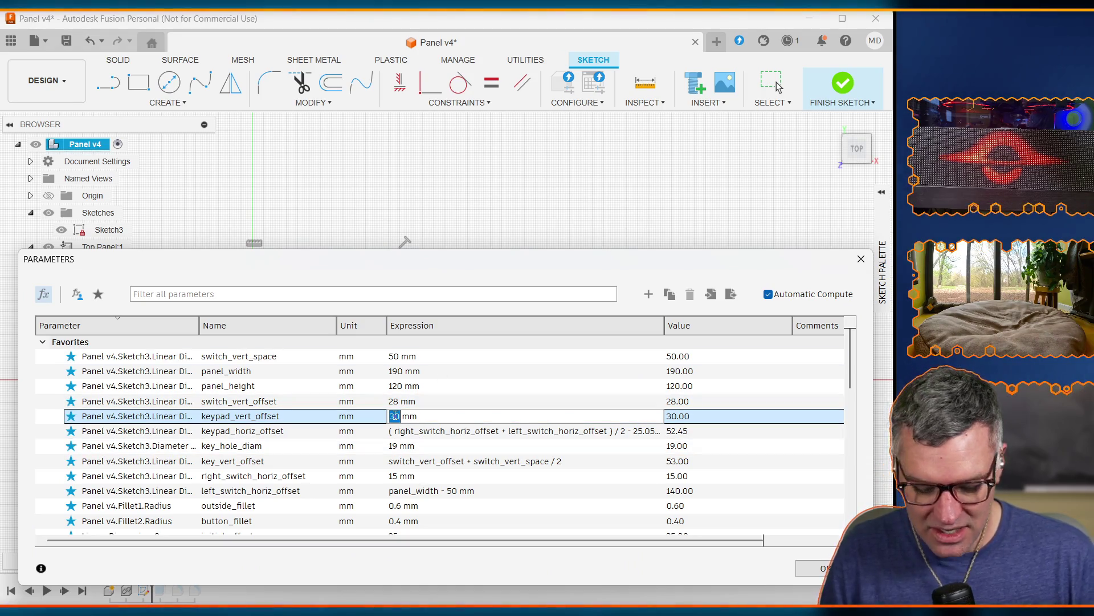
{"action": "key", "text": "BackSpace"}
{"action": "type", "text": "2"}
{"action": "key", "text": "Return"}
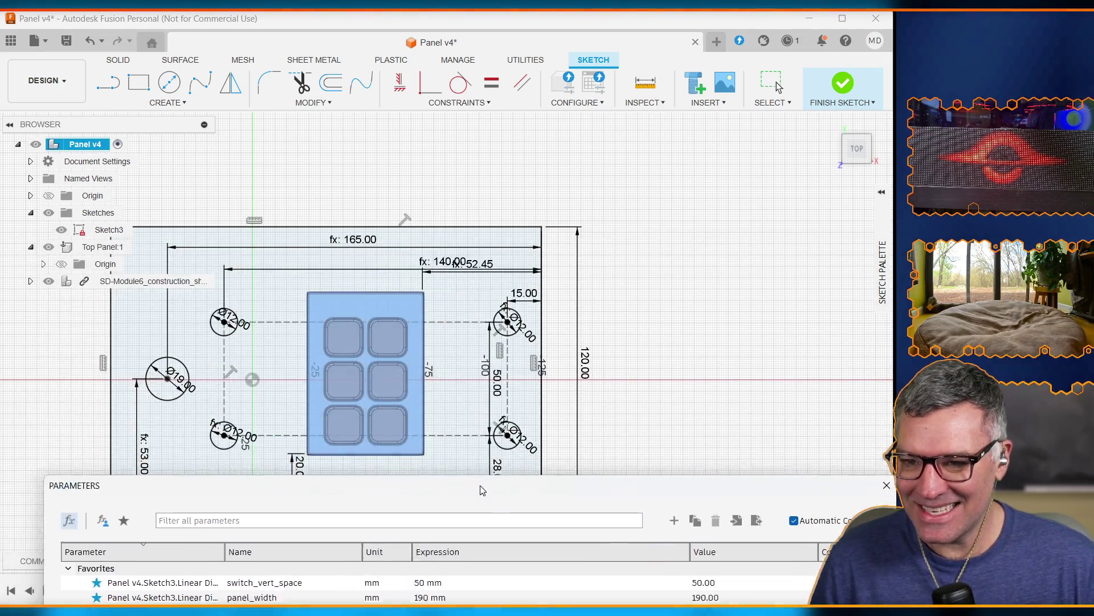
{"action": "left_click_drag", "start_coordinate": [457, 260], "coordinate": [478, 547]}
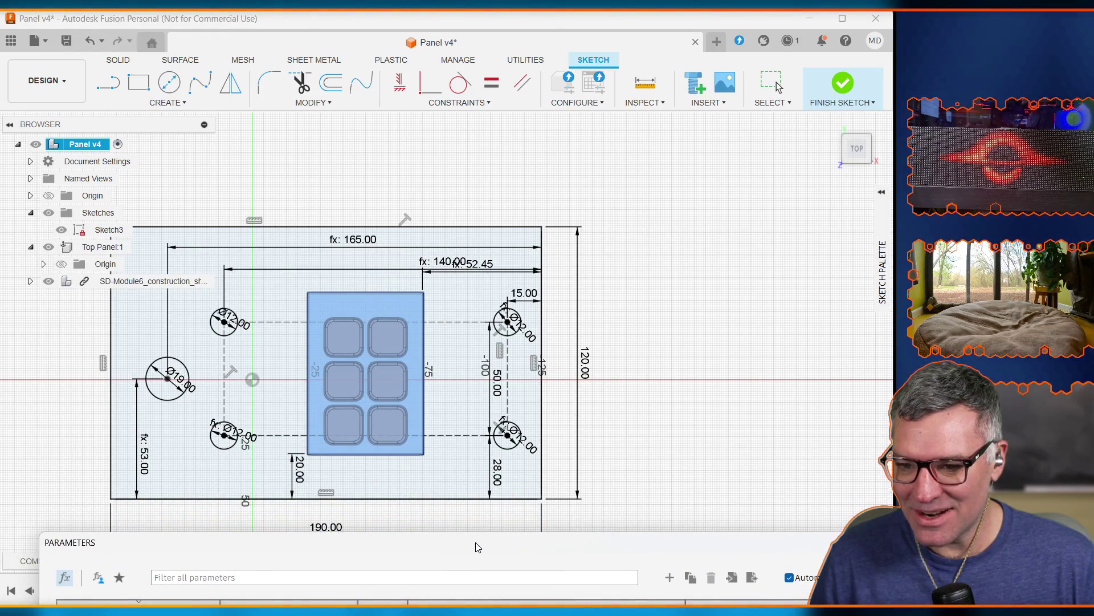
Change keypad_vert_offset from 20 mm to 22 mm
{"action": "mouse_move", "coordinate": [883, 265]}
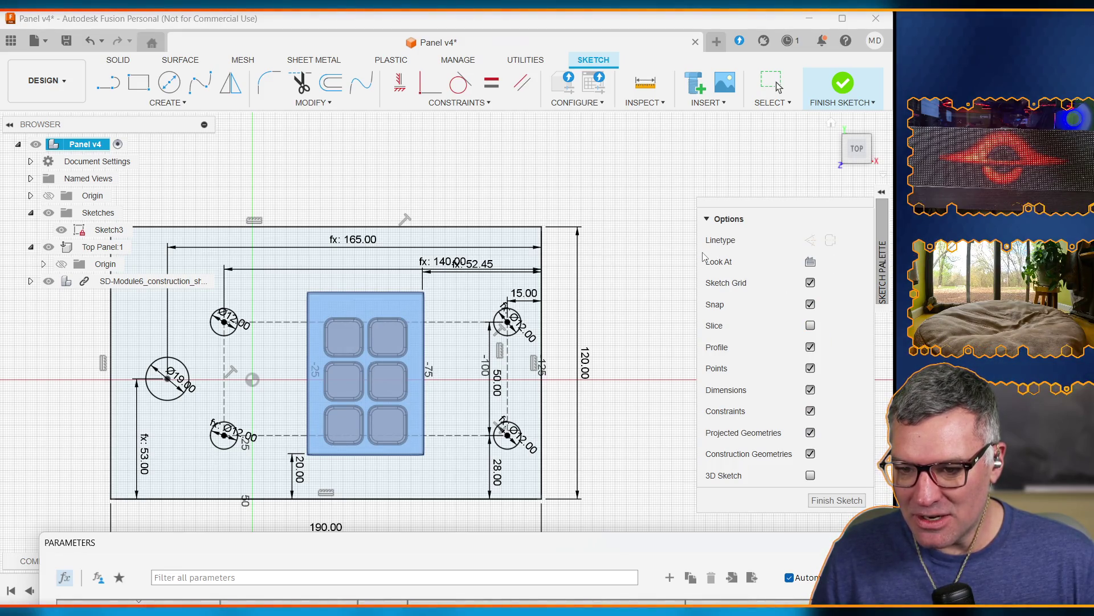
{"action": "left_click_drag", "start_coordinate": [479, 534], "coordinate": [479, 240]}
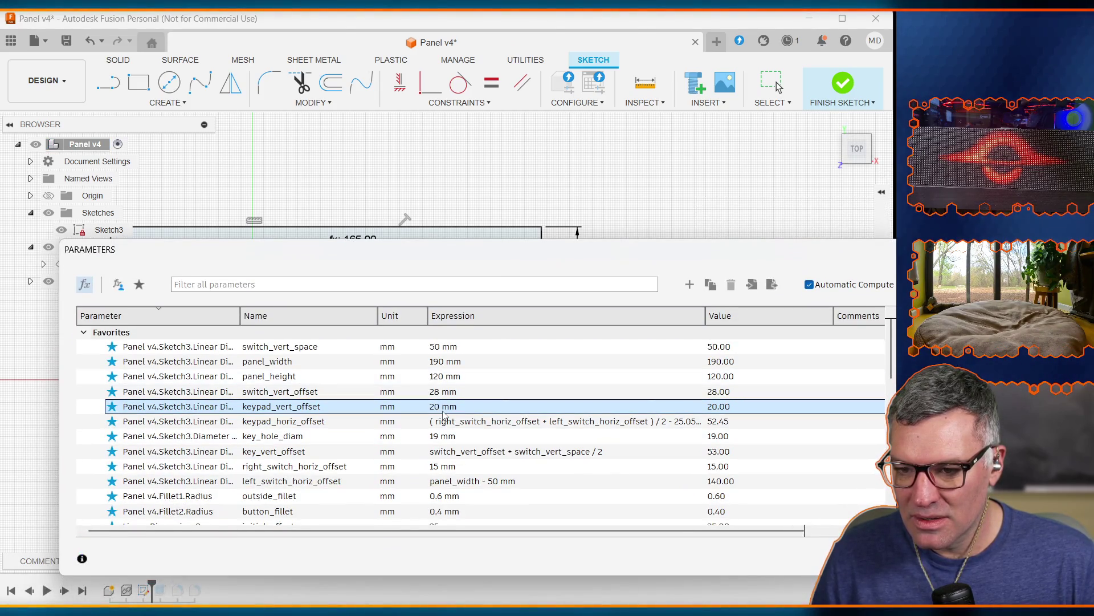
{"action": "left_click", "coordinate": [516, 409]}
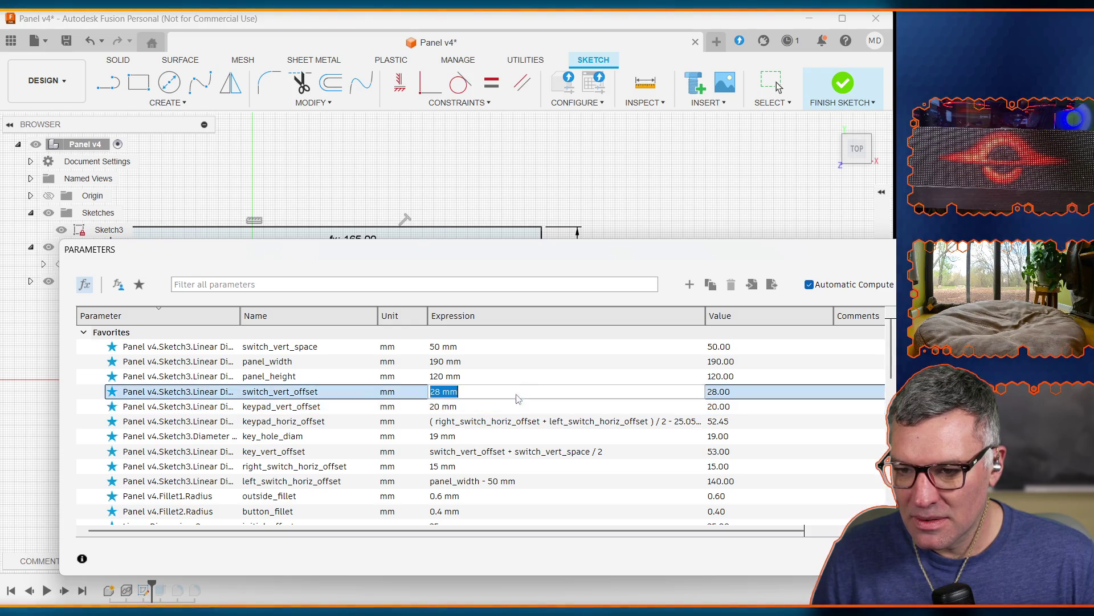
{"action": "left_click", "coordinate": [436, 407]}
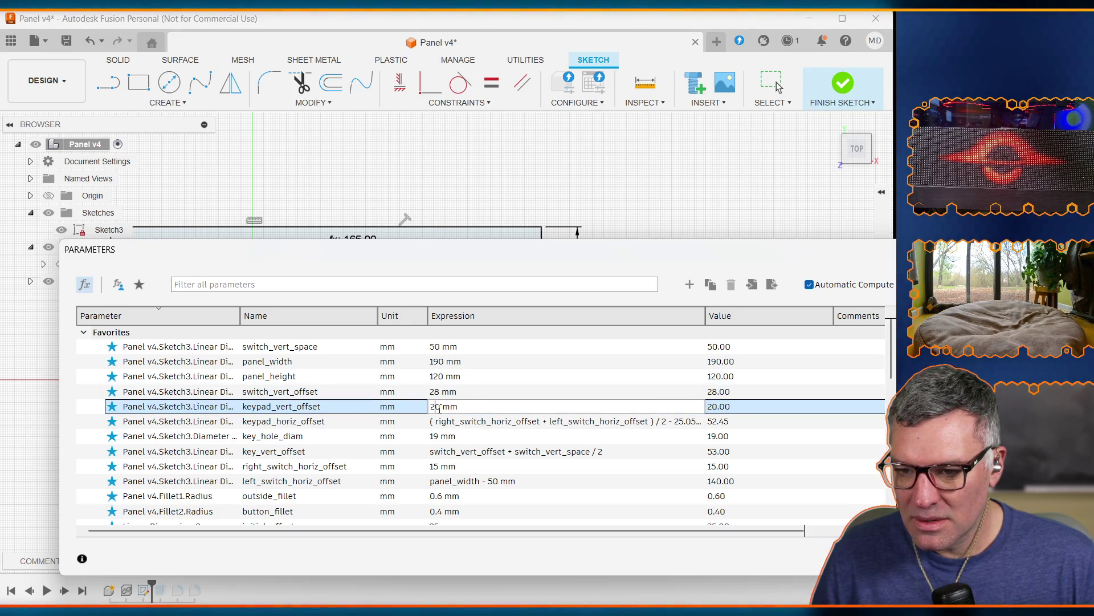
{"action": "key", "text": "Delete"}
{"action": "type", "text": "2"}
{"action": "key", "text": "Return"}
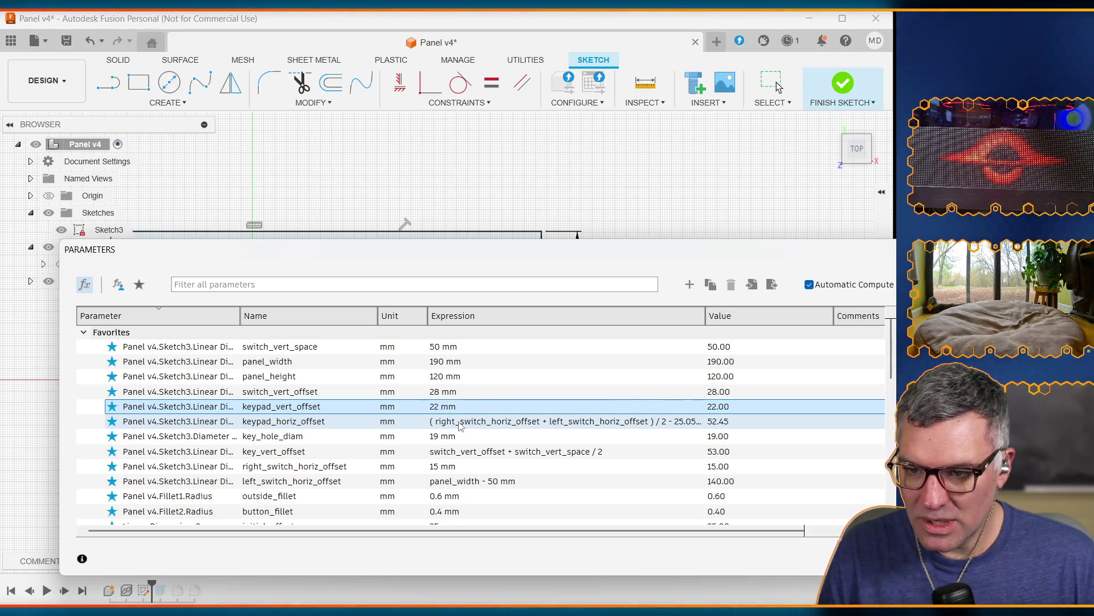
{"action": "left_click_drag", "start_coordinate": [529, 259], "coordinate": [472, 534]}
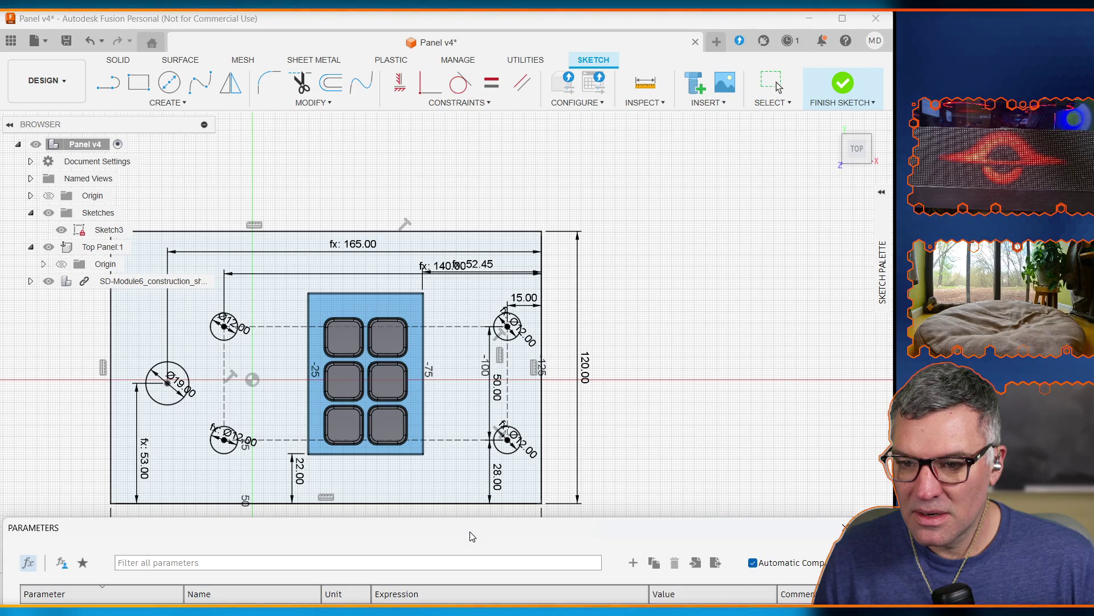
Lower keypad_vert_offset to 21 mm, put the table away, and hide the switch module
{"action": "left_click_drag", "start_coordinate": [472, 535], "coordinate": [494, 254]}
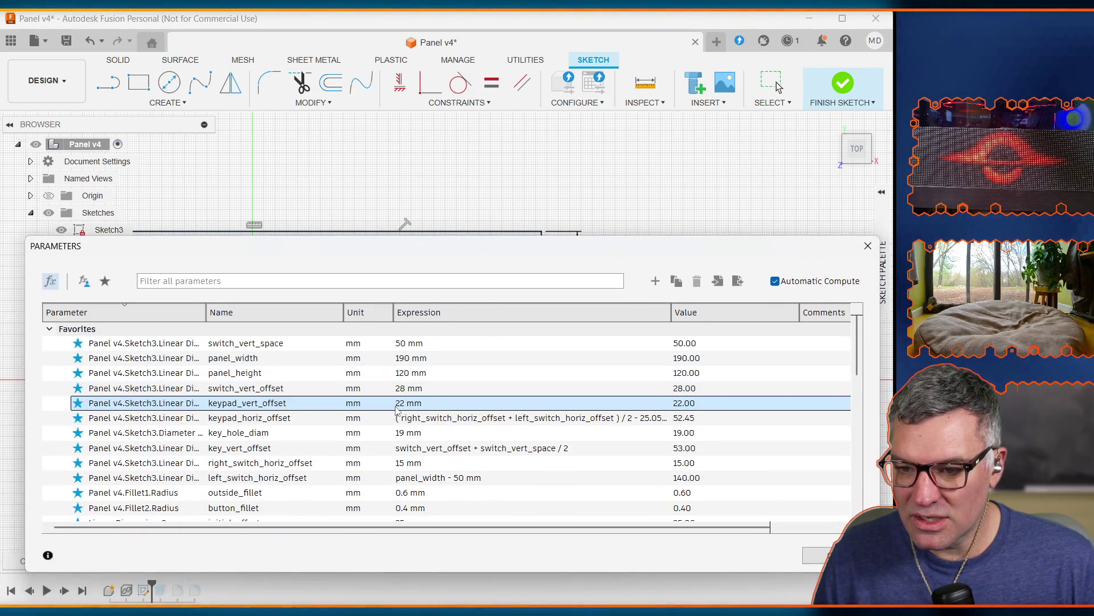
{"action": "left_click", "coordinate": [413, 403]}
{"action": "left_click", "coordinate": [400, 403]}
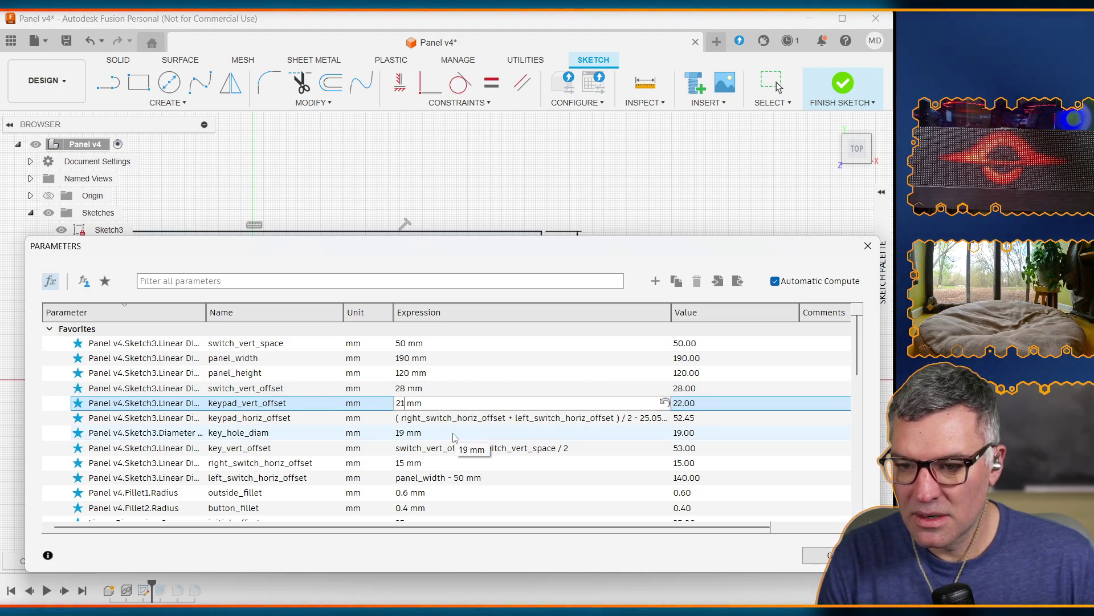
{"action": "key", "text": "Delete"}
{"action": "type", "text": "1"}
{"action": "key", "text": "Return"}
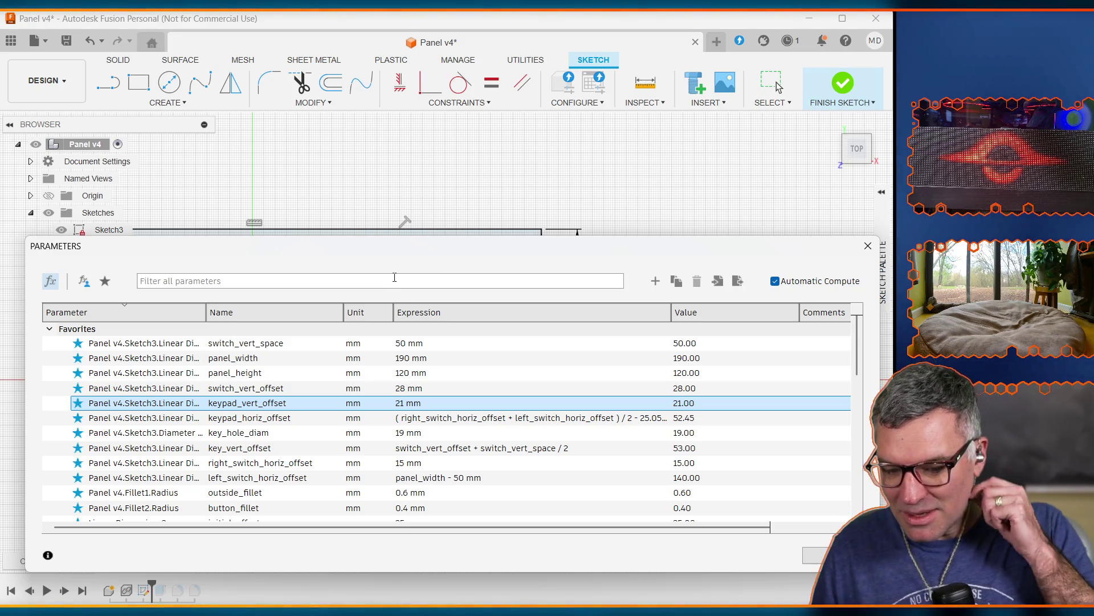
{"action": "left_click_drag", "start_coordinate": [384, 248], "coordinate": [357, 598]}
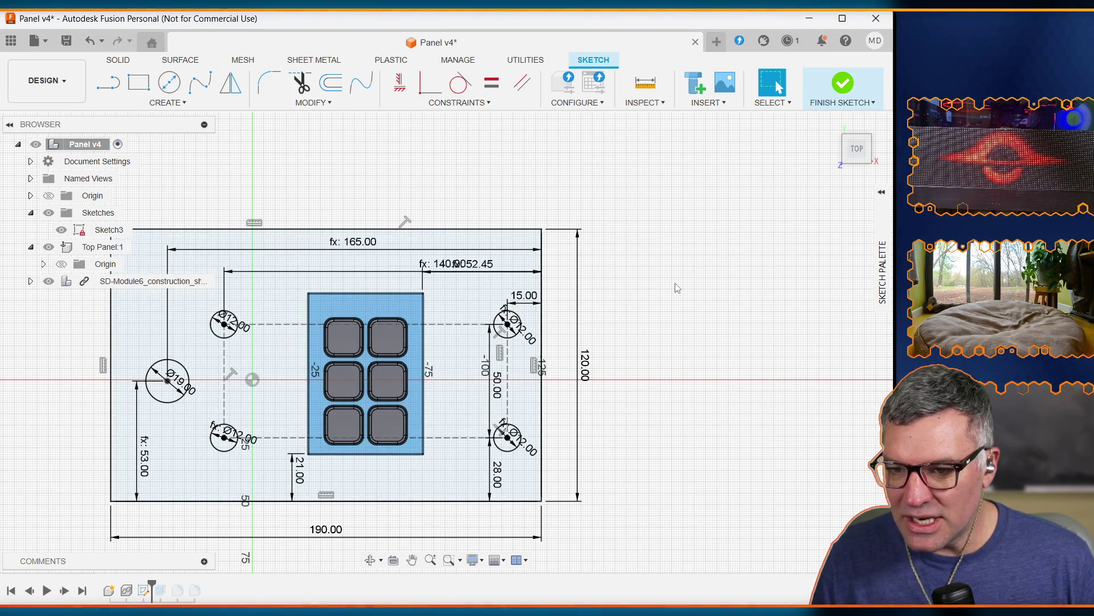
{"action": "left_click", "coordinate": [49, 281]}
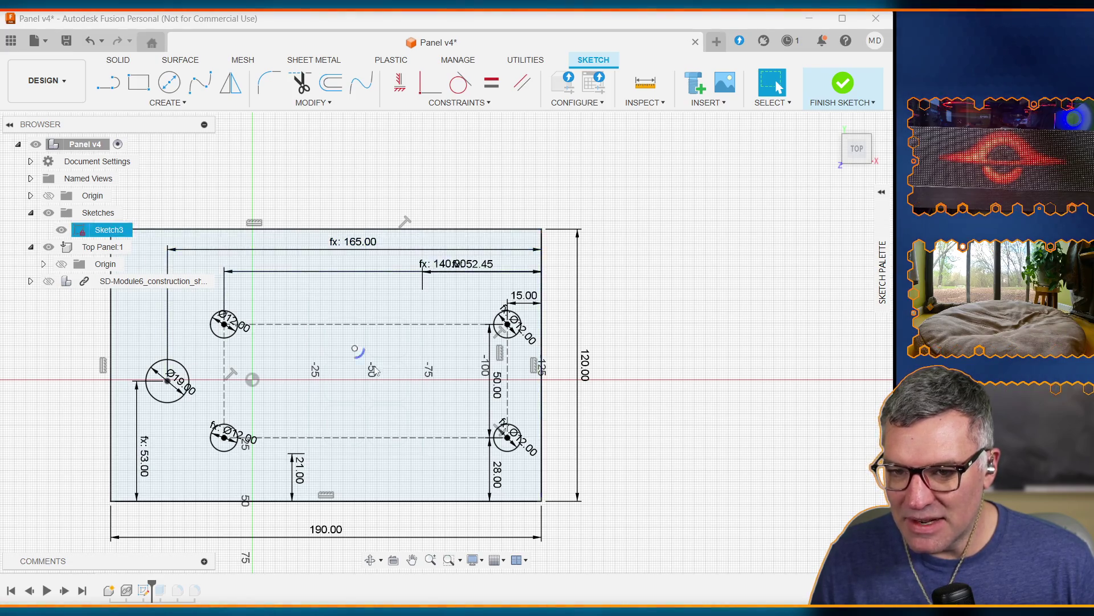
Move the 165, 52.45, 140, 15 and 21 dimensions to clear positions and finish the sketch
{"action": "left_click", "coordinate": [364, 244]}
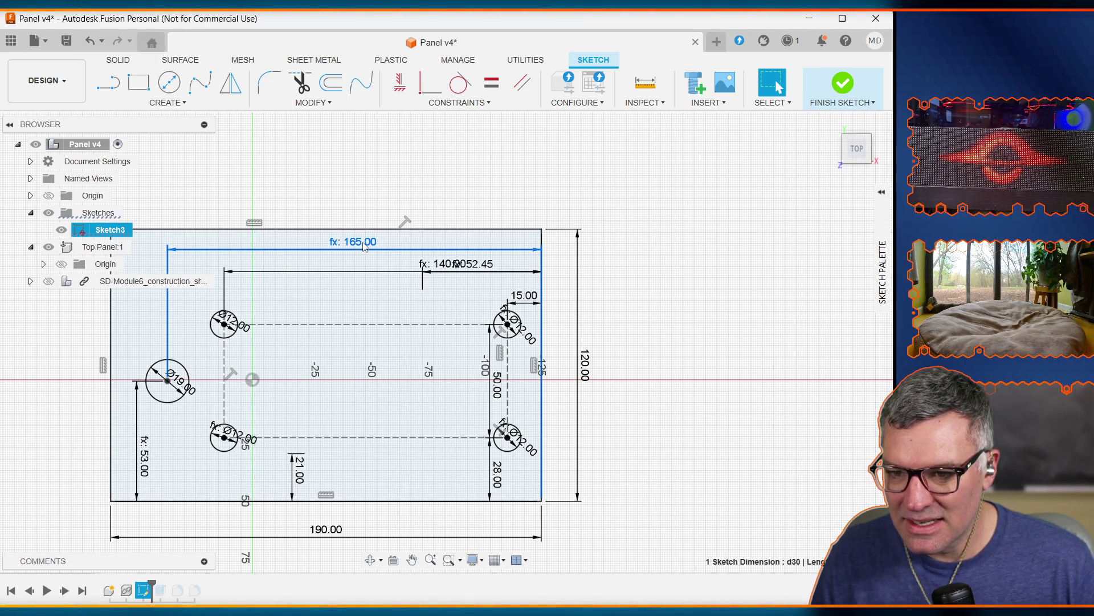
{"action": "left_click_drag", "start_coordinate": [364, 244], "coordinate": [366, 165]}
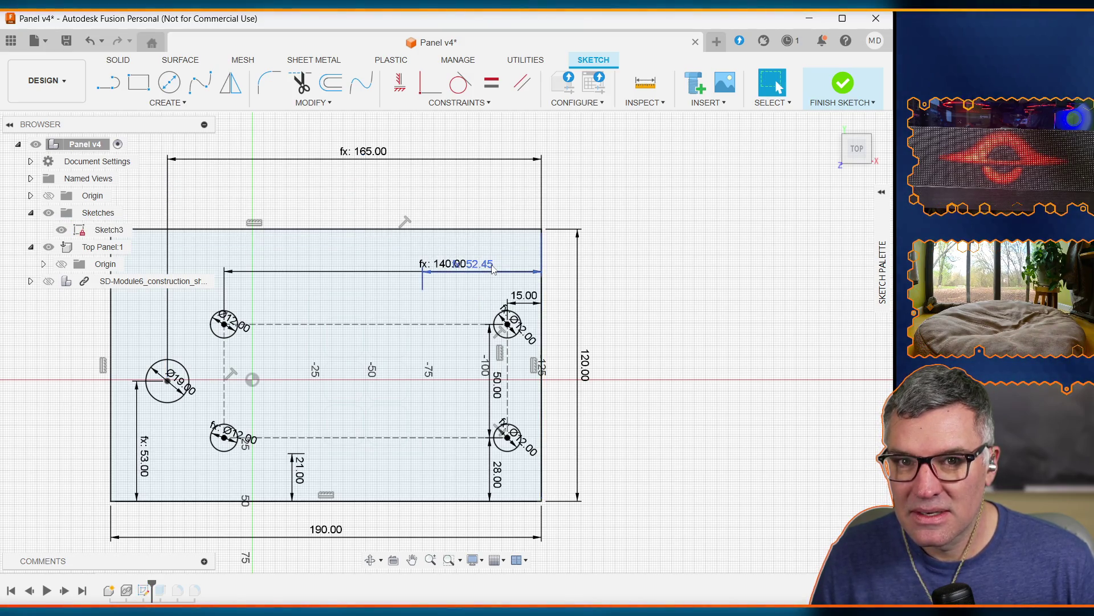
{"action": "mouse_move", "coordinate": [494, 269]}
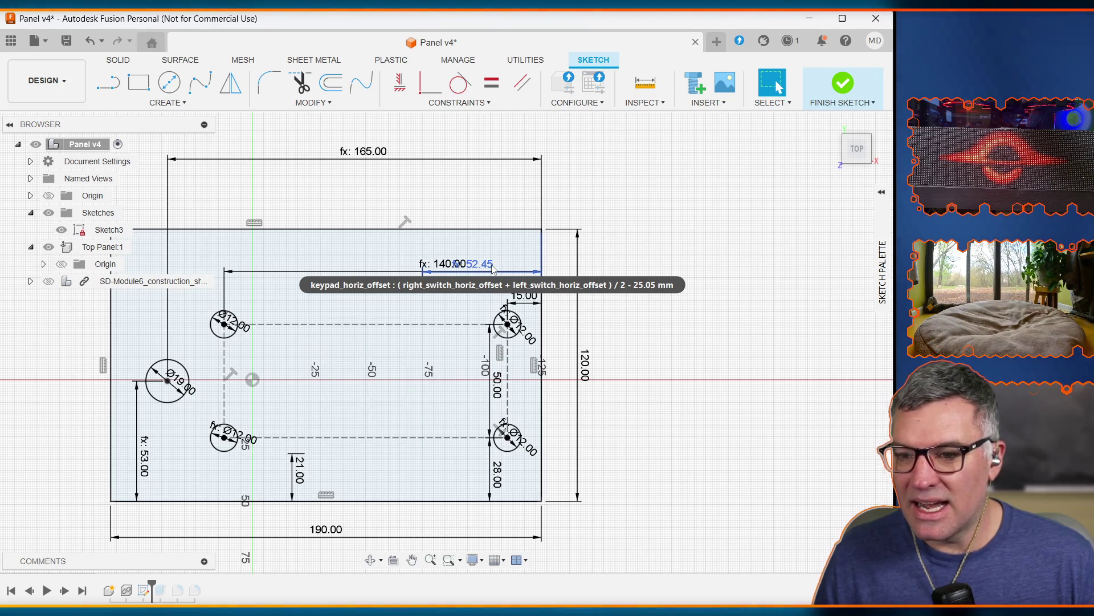
{"action": "left_click", "coordinate": [493, 270]}
{"action": "mouse_move", "coordinate": [493, 269]}
{"action": "left_mouse_down"}
{"action": "mouse_move", "coordinate": [500, 199]}
{"action": "mouse_move", "coordinate": [498, 273]}
{"action": "mouse_move", "coordinate": [460, 201]}
{"action": "left_mouse_up"}
{"action": "left_click", "coordinate": [465, 269]}
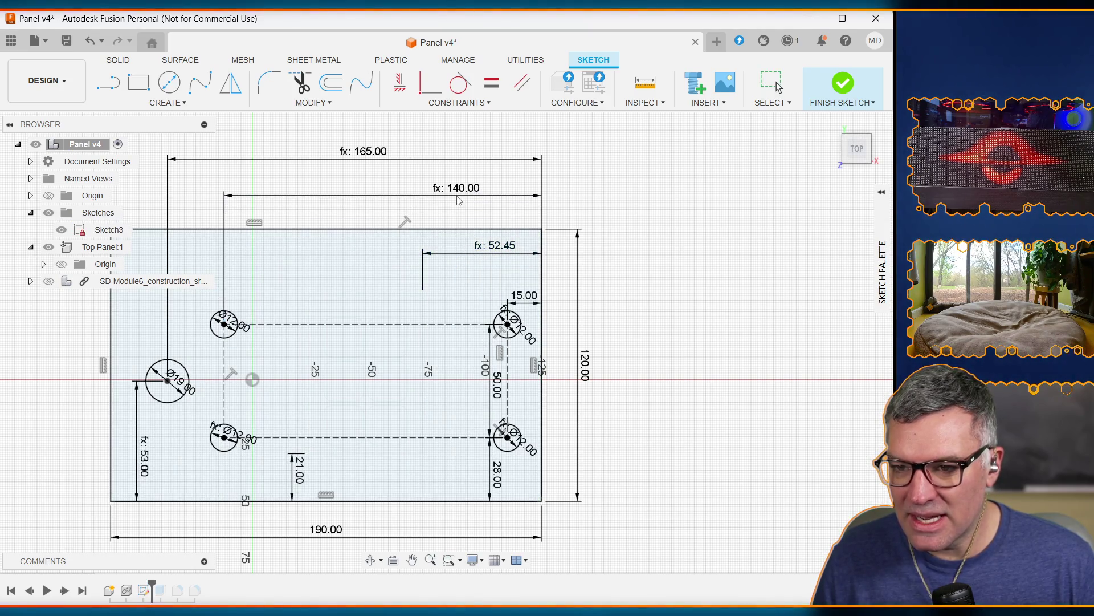
{"action": "key", "text": "Escape"}
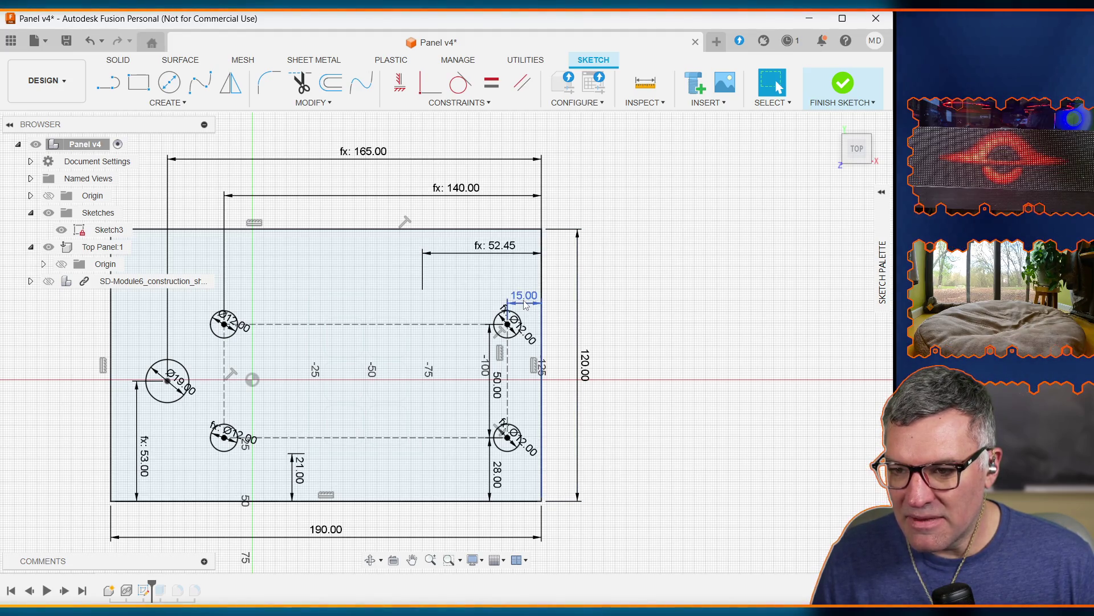
{"action": "left_click_drag", "start_coordinate": [525, 299], "coordinate": [528, 283]}
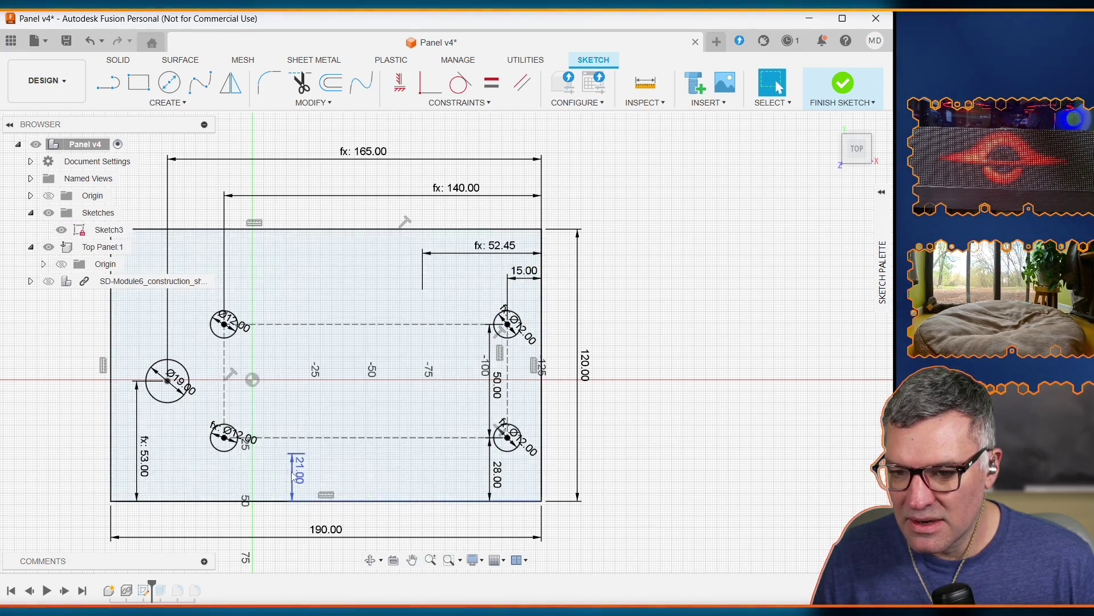
{"action": "mouse_move", "coordinate": [300, 465]}
{"action": "left_mouse_down"}
{"action": "mouse_move", "coordinate": [359, 476]}
{"action": "mouse_move", "coordinate": [325, 485]}
{"action": "left_mouse_up"}
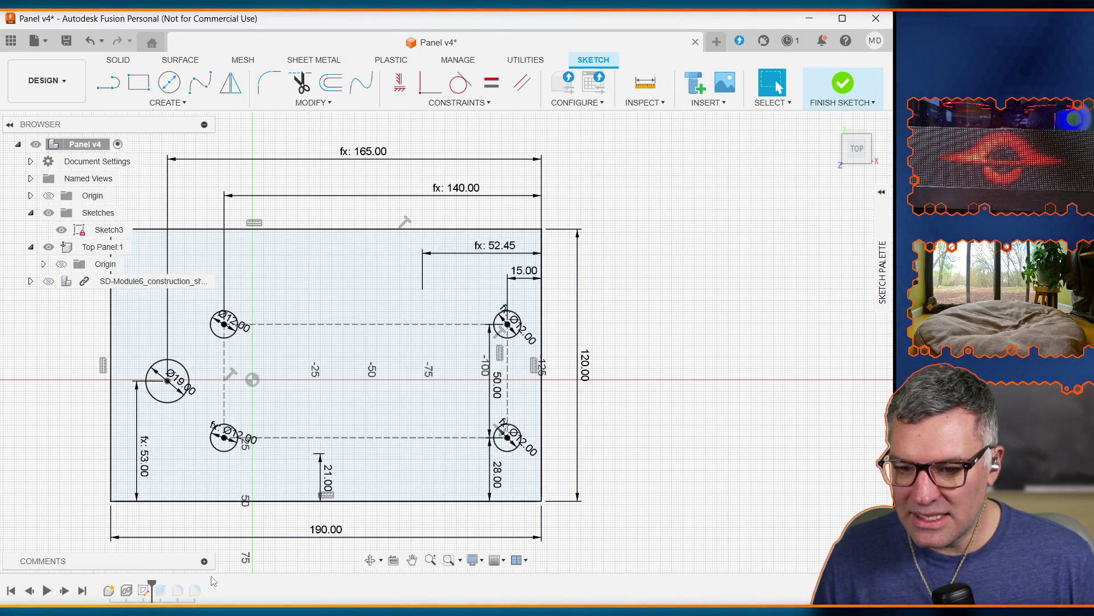
{"action": "left_click", "coordinate": [843, 85]}
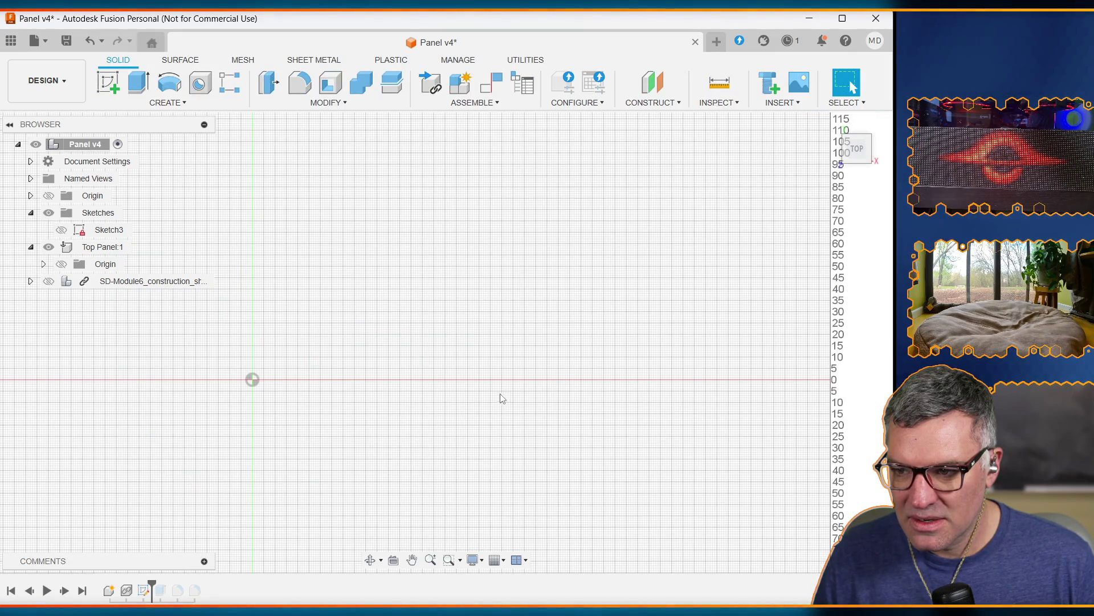
Roll the timeline forward to rebuild the solid panel with its holes and keypad cutouts
{"action": "scroll", "coordinate": [318, 373], "scroll_direction": "down", "scroll_amount": 5}
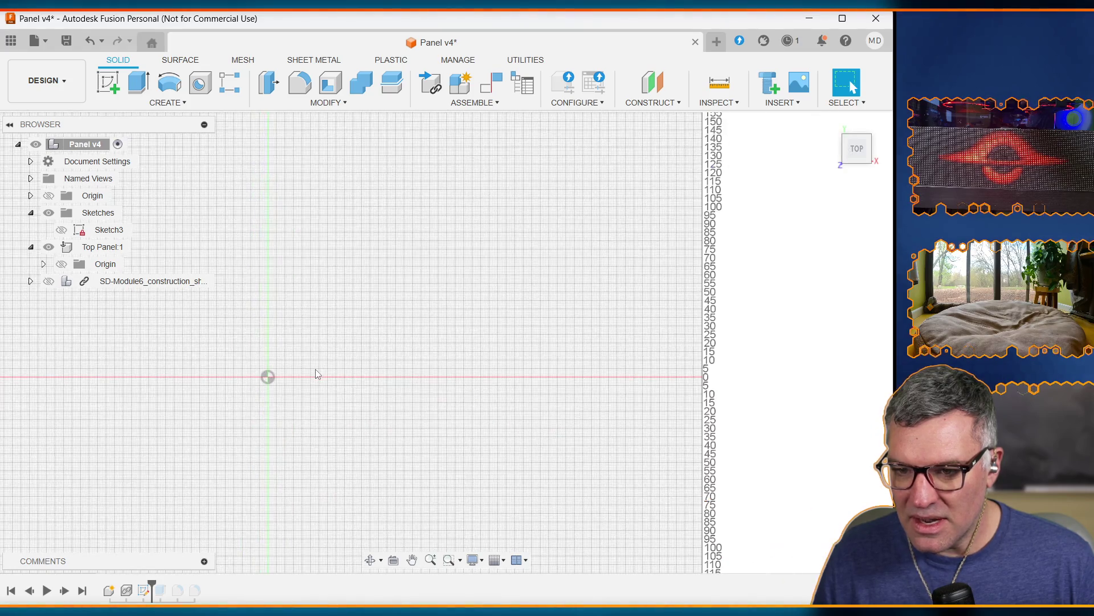
{"action": "scroll", "coordinate": [245, 396], "scroll_direction": "up", "scroll_amount": 3}
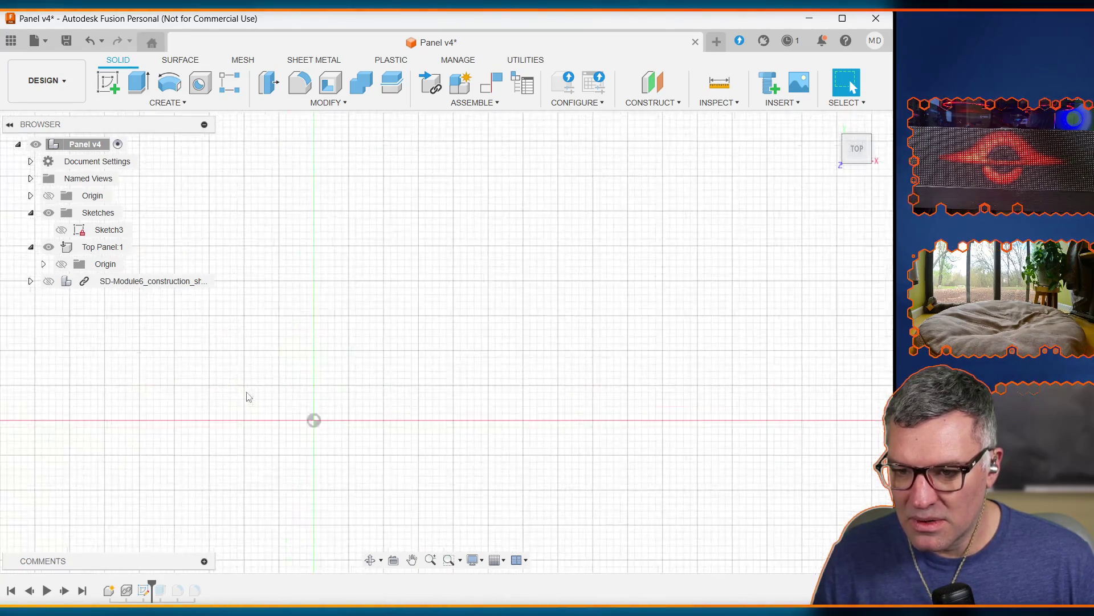
{"action": "left_click_drag", "start_coordinate": [153, 585], "coordinate": [203, 587]}
{"action": "scroll", "coordinate": [328, 430], "scroll_direction": "down", "scroll_amount": 8}
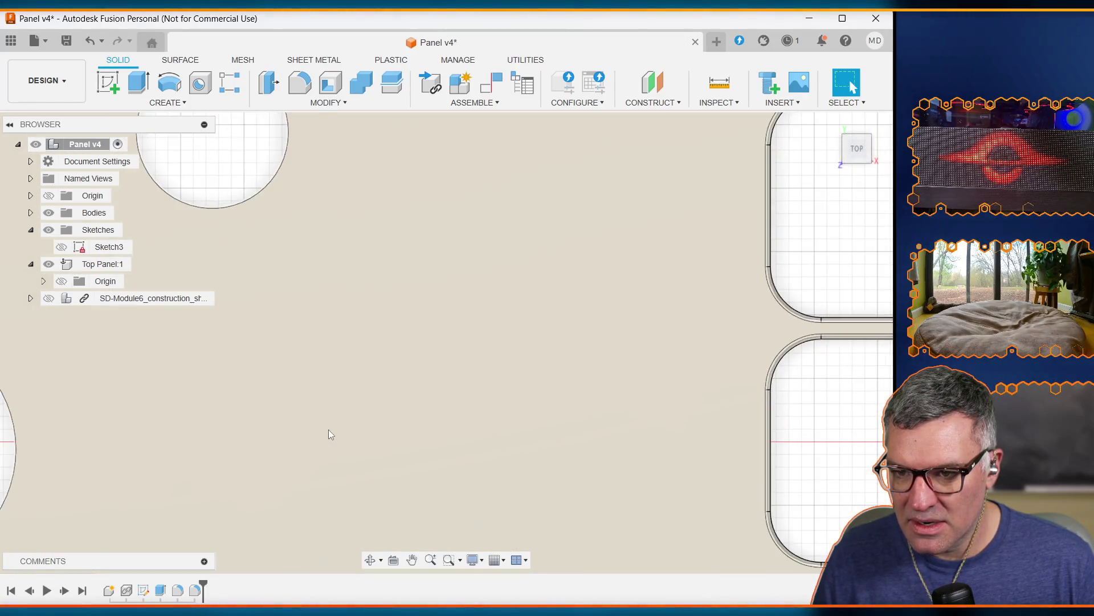
{"action": "scroll", "coordinate": [328, 429], "scroll_direction": "down", "scroll_amount": 1}
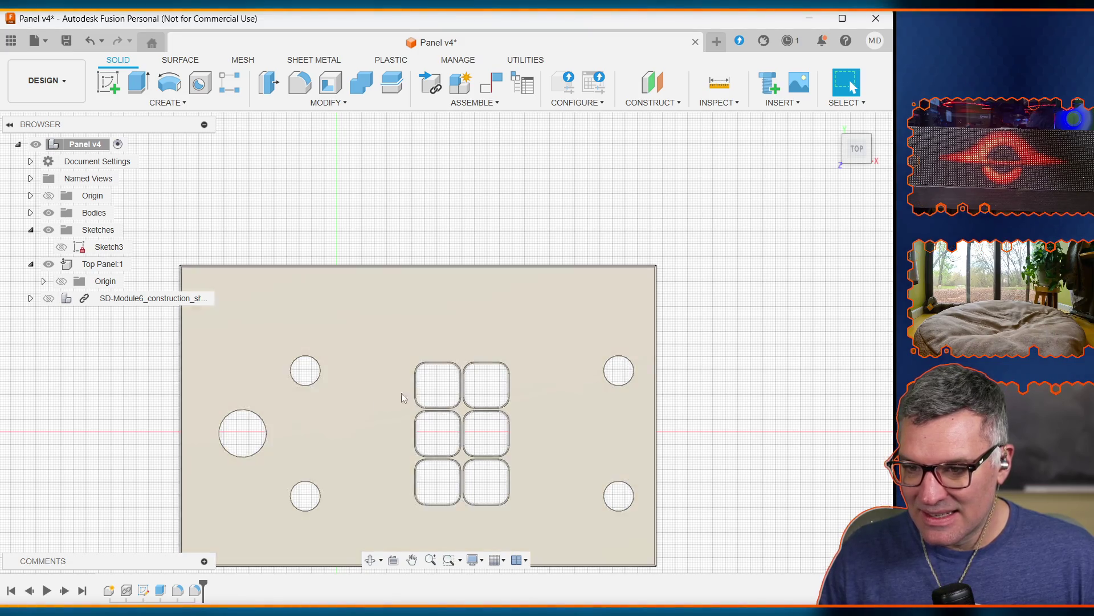
{"action": "left_click", "coordinate": [144, 591]}
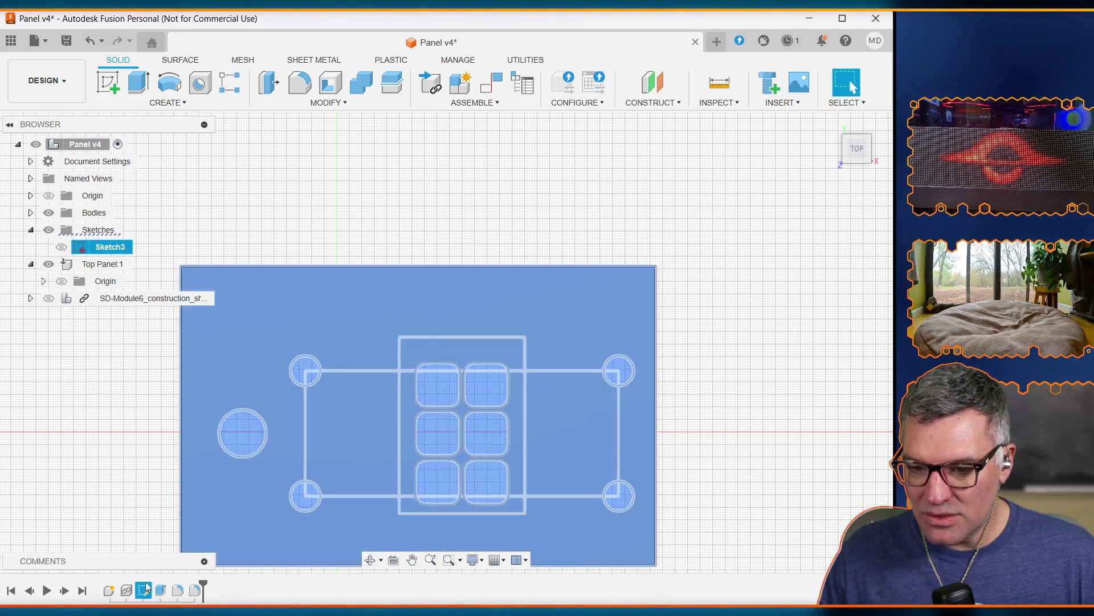
Roll back to the sketch, reopen and finish it, then roll history to the last feature
{"action": "left_click", "coordinate": [146, 593]}
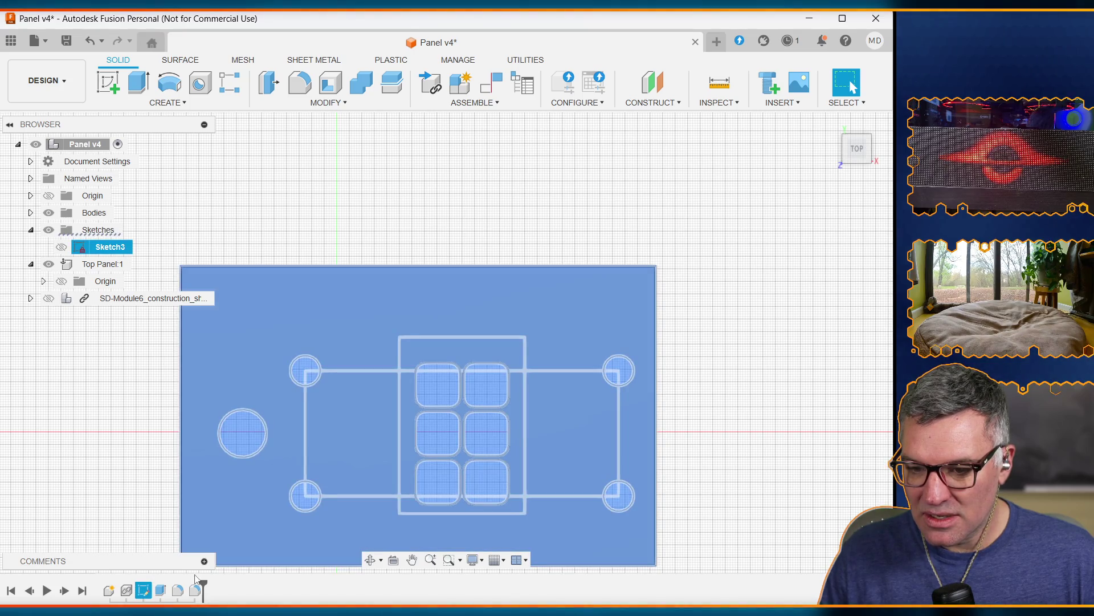
{"action": "left_click_drag", "start_coordinate": [203, 582], "coordinate": [144, 597]}
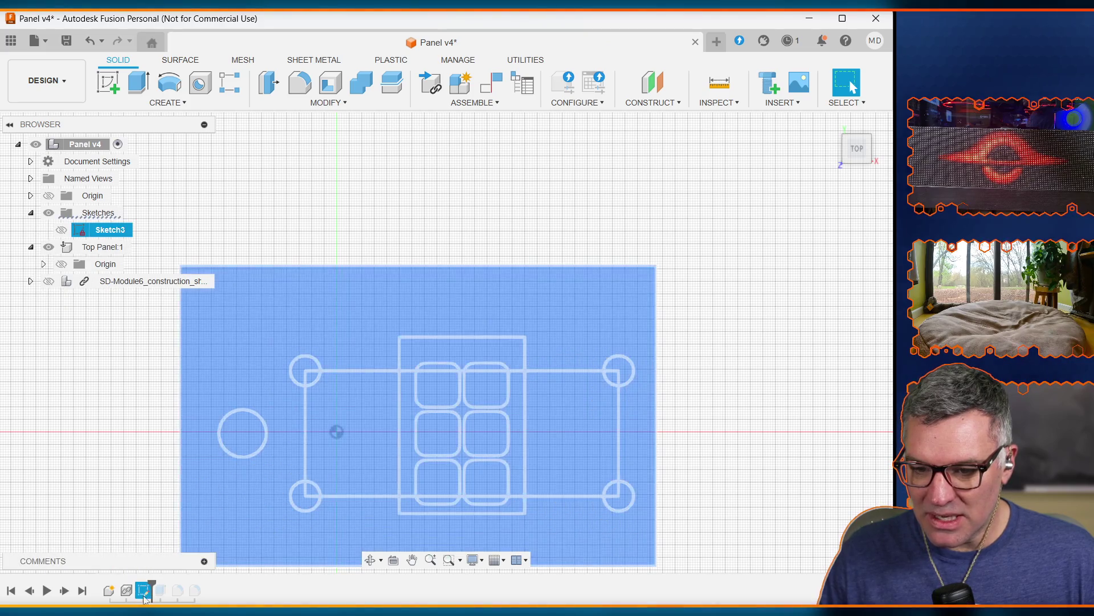
{"action": "left_click", "coordinate": [144, 596]}
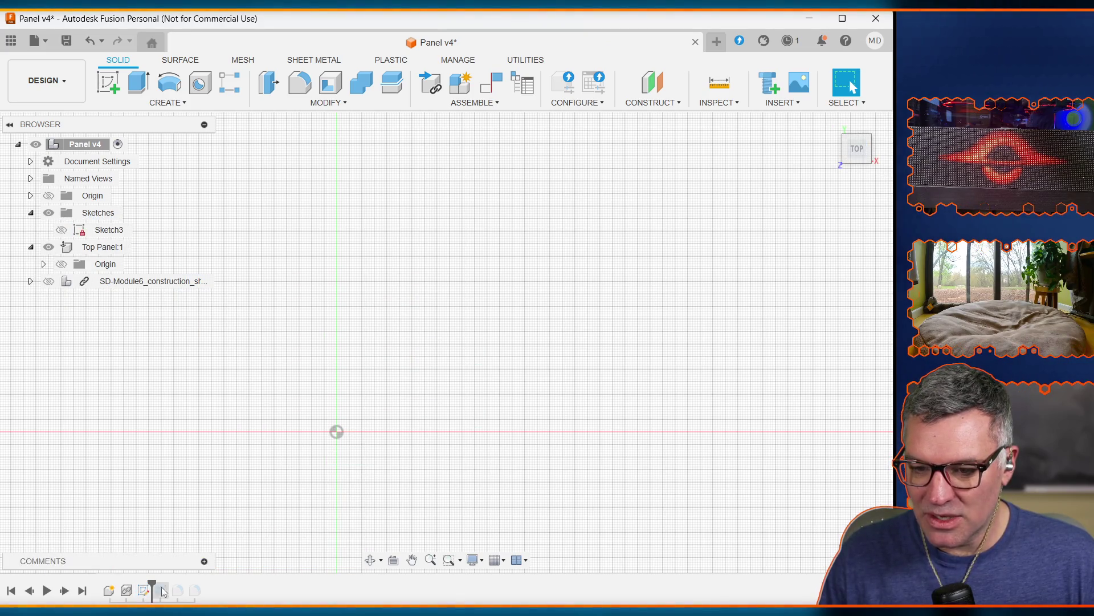
{"action": "left_click_drag", "start_coordinate": [151, 584], "coordinate": [255, 586]}
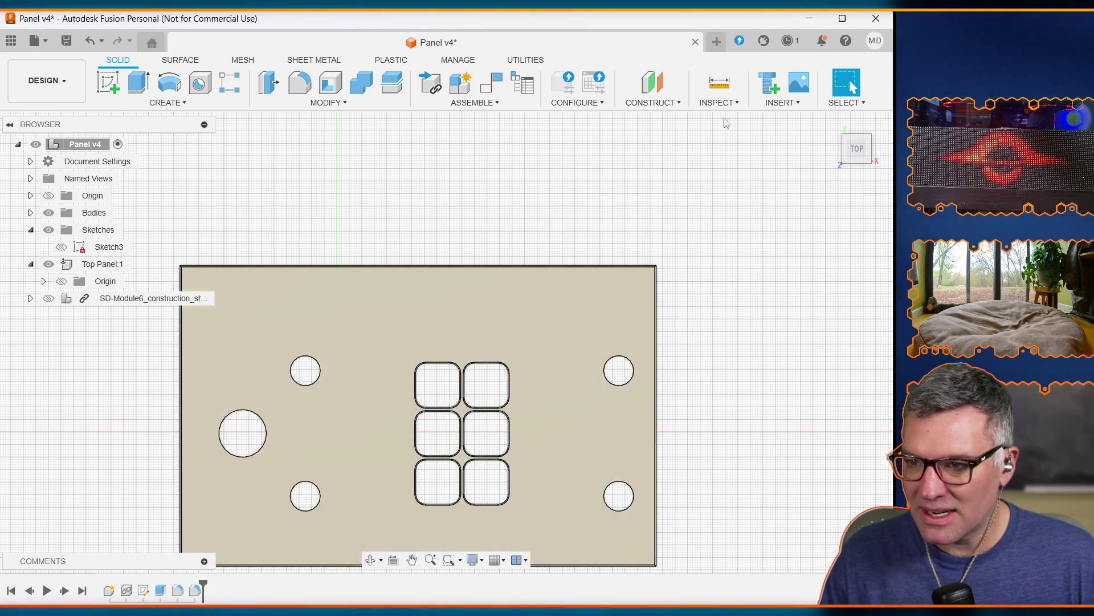
{"action": "left_click", "coordinate": [145, 588]}
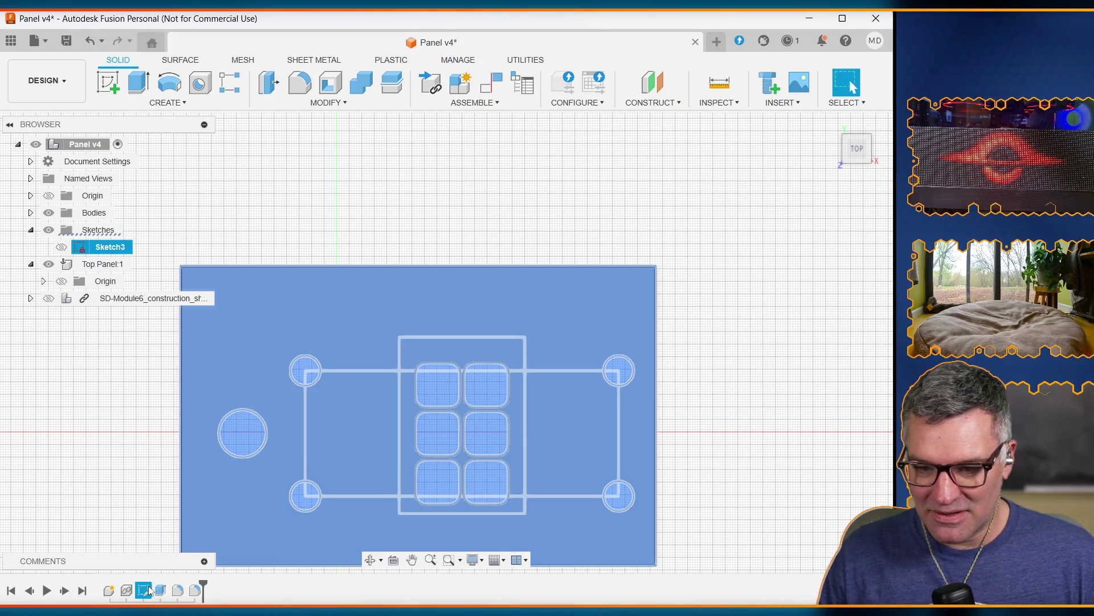
{"action": "mouse_move", "coordinate": [202, 587]}
{"action": "left_mouse_down"}
{"action": "mouse_move", "coordinate": [144, 579]}
{"action": "mouse_move", "coordinate": [145, 588]}
{"action": "left_mouse_up"}
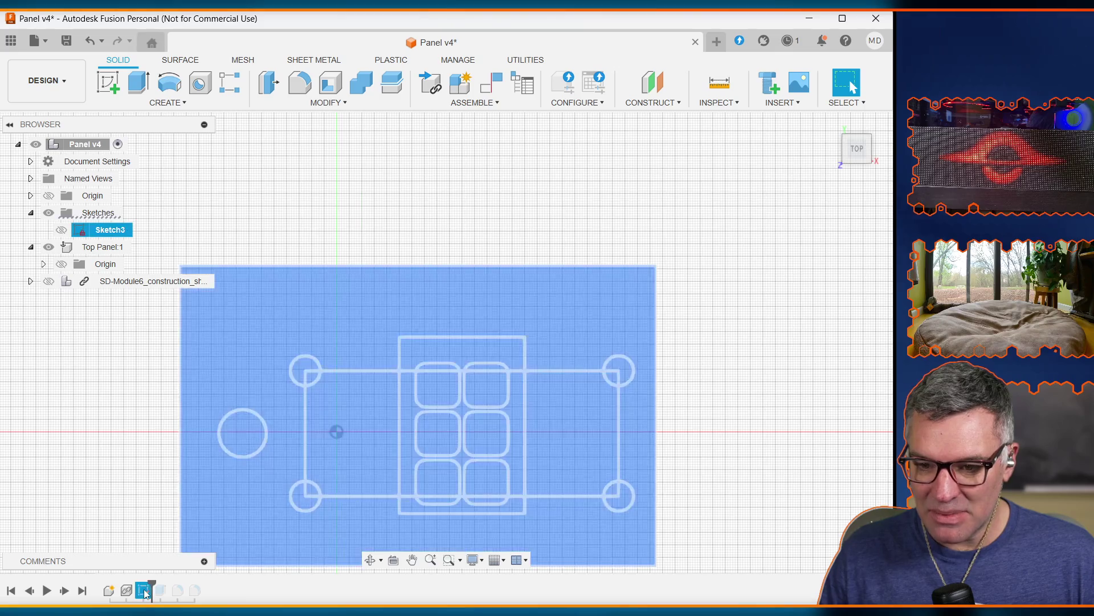
{"action": "double_click", "coordinate": [145, 590]}
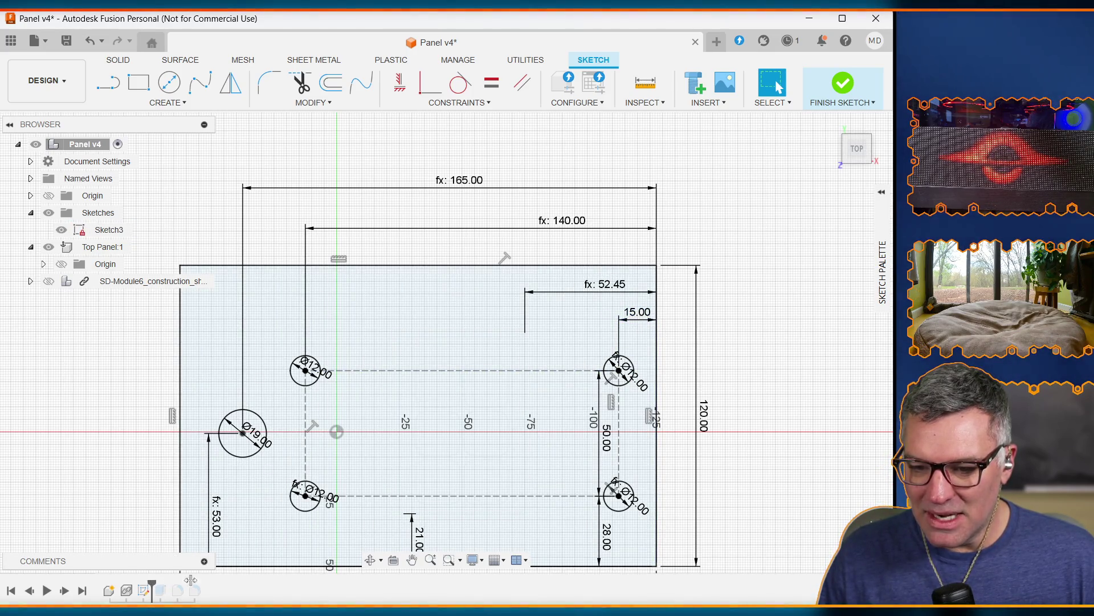
{"action": "left_click", "coordinate": [855, 85]}
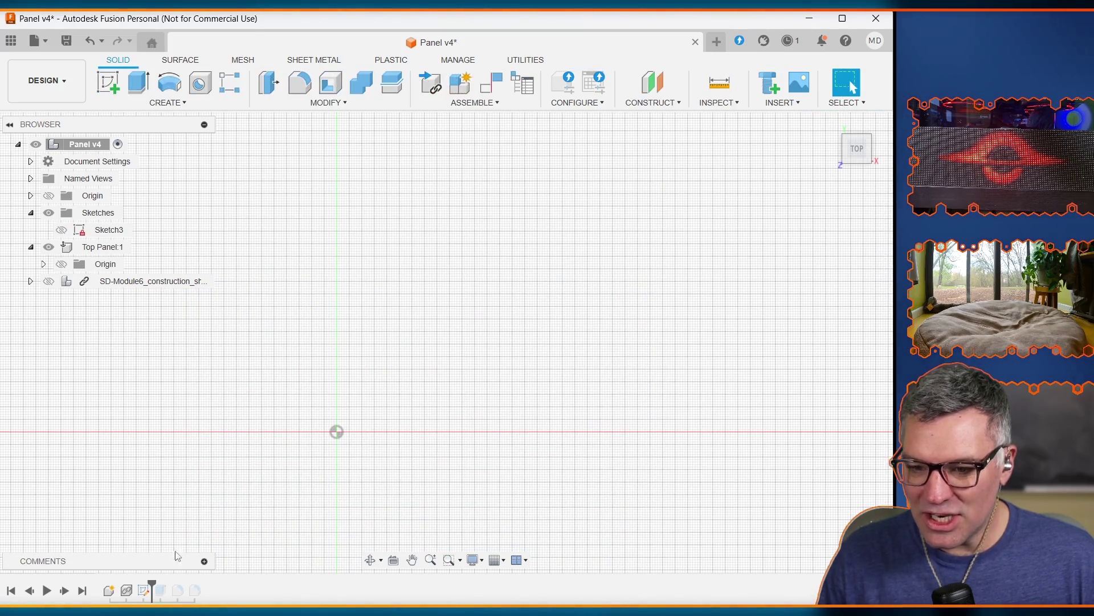
{"action": "left_click_drag", "start_coordinate": [151, 583], "coordinate": [252, 582]}
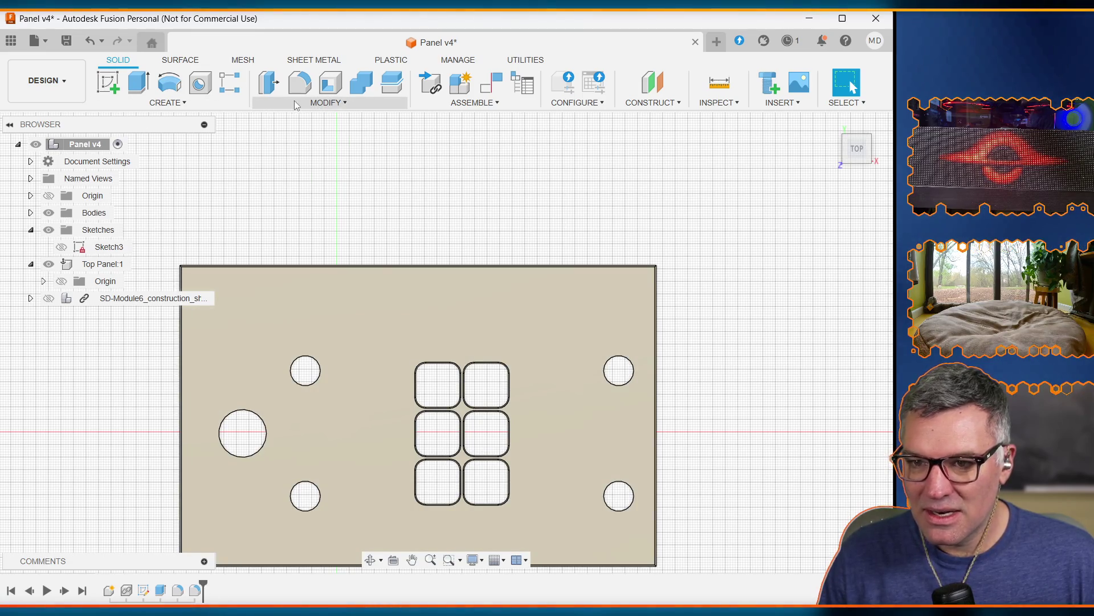
Open the Change Parameters table from the Modify menu
{"action": "left_click", "coordinate": [298, 100]}
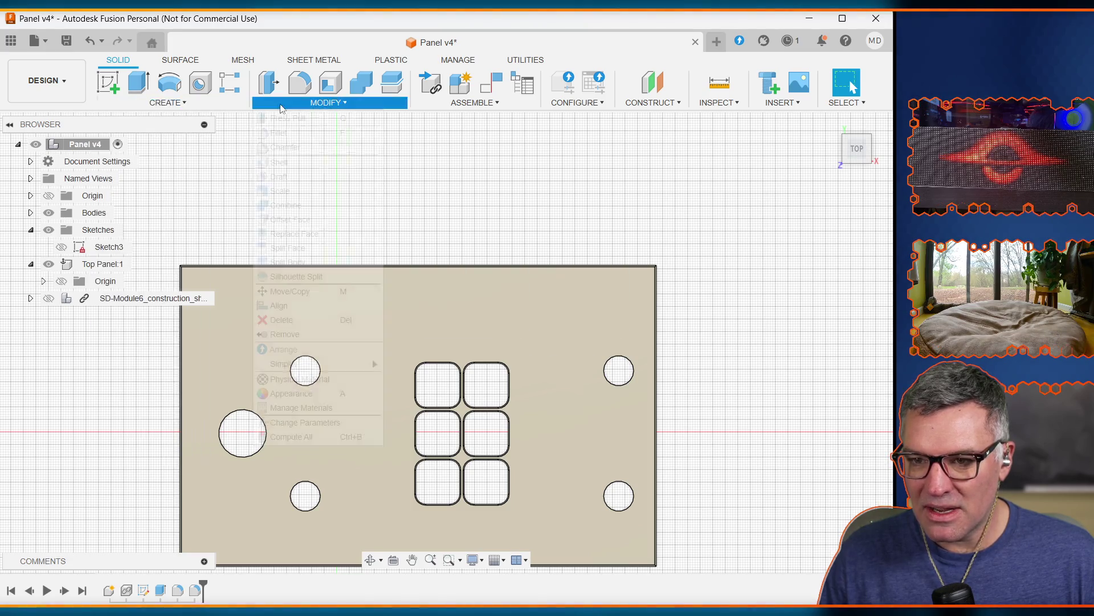
{"action": "mouse_move", "coordinate": [372, 362]}
{"action": "left_click", "coordinate": [318, 423]}
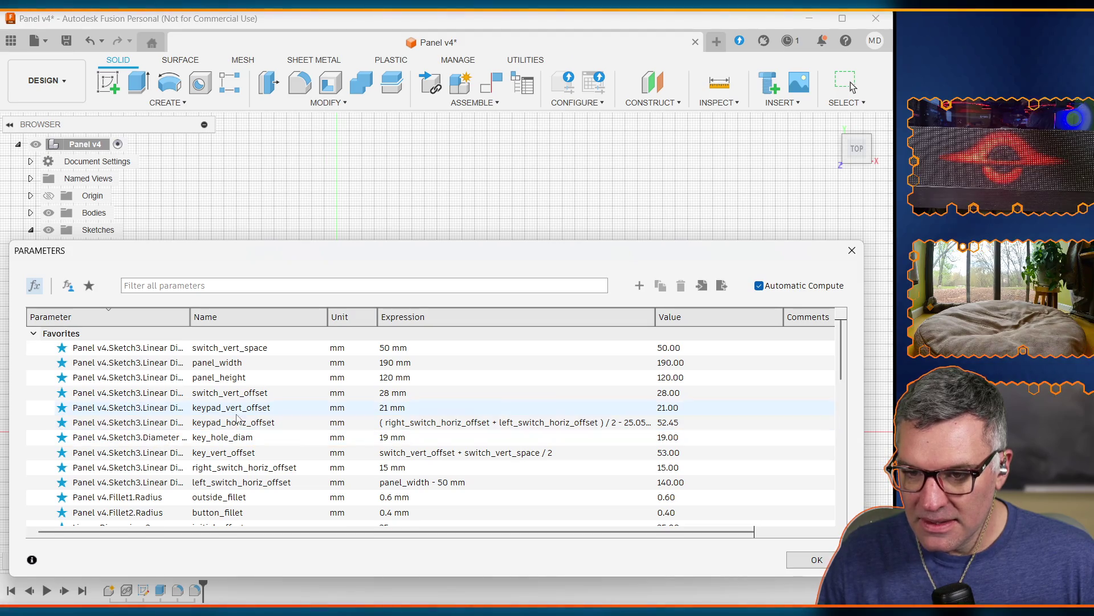
Set right_switch_horiz_offset to 25 mm and close the Parameters dialog
{"action": "left_click", "coordinate": [450, 467]}
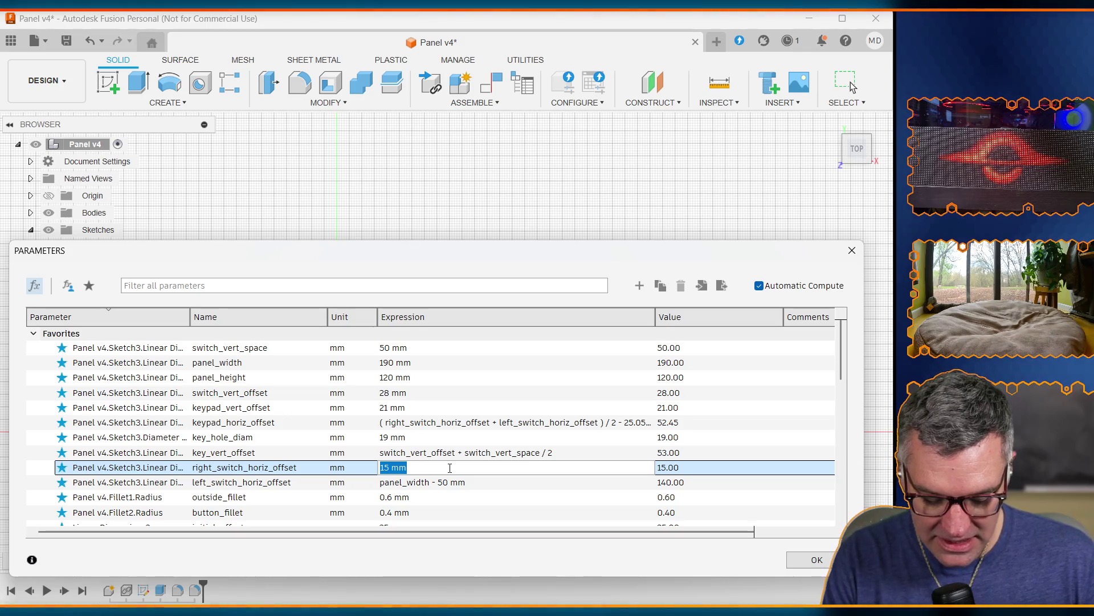
{"action": "type", "text": "25mm"}
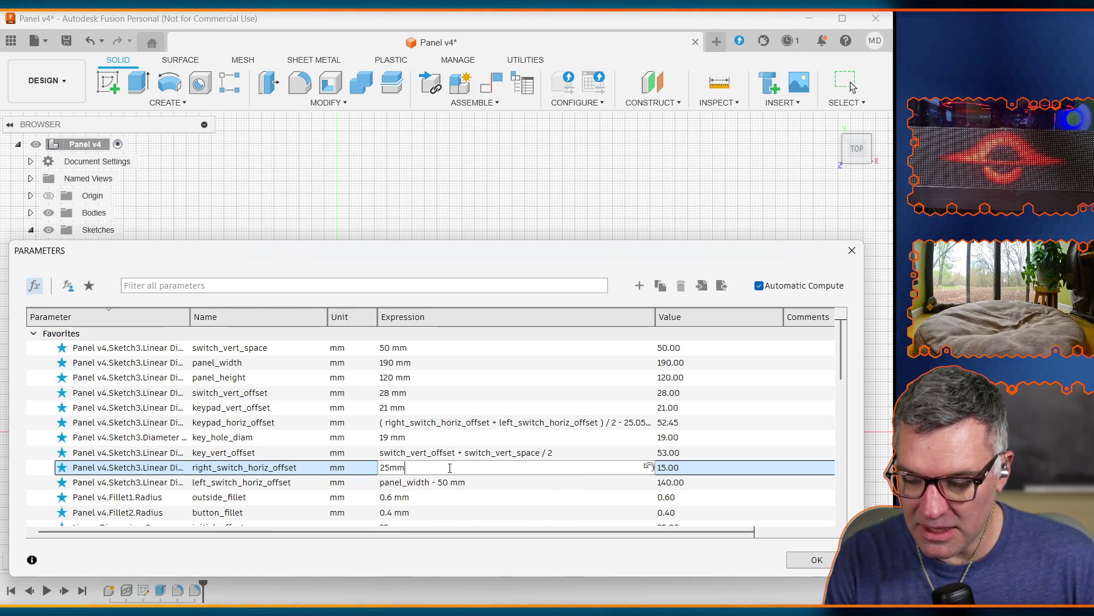
{"action": "key", "text": "Return"}
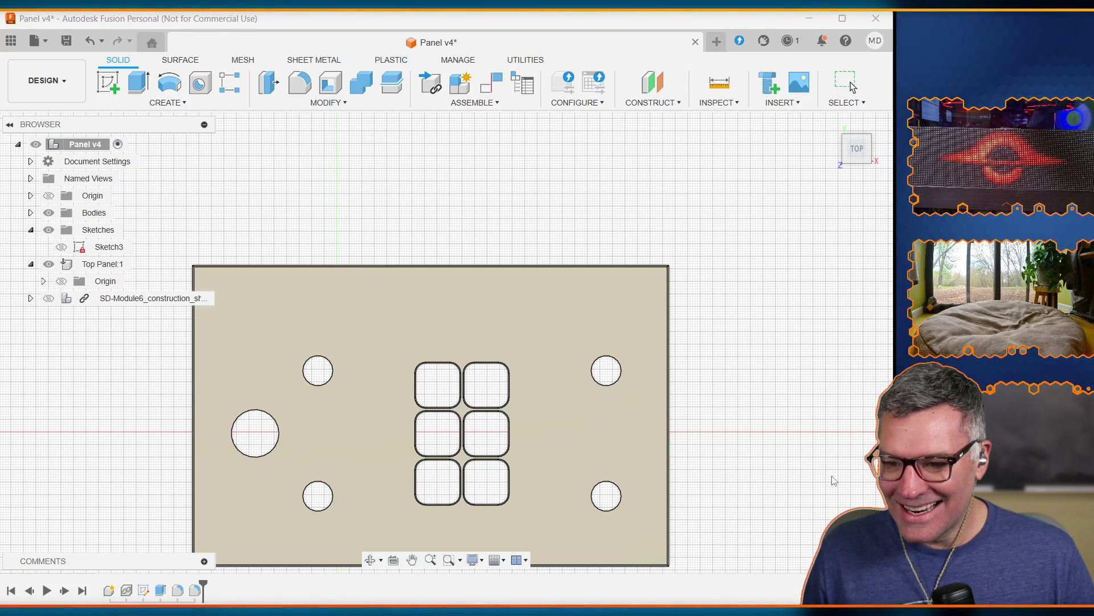
{"action": "scroll", "coordinate": [814, 452], "scroll_direction": "up", "scroll_amount": 1}
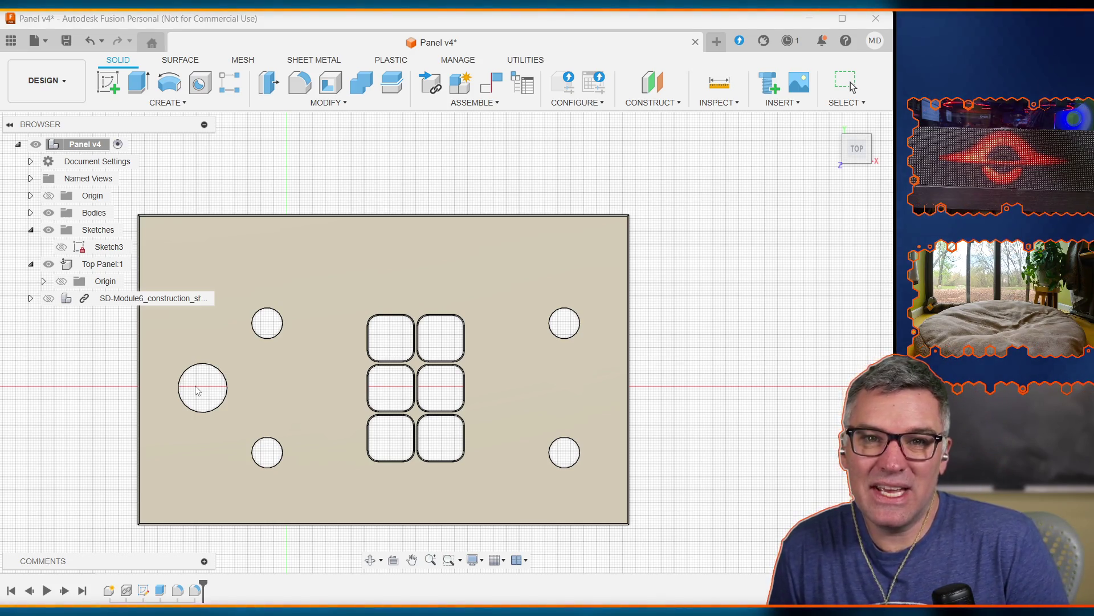
Select the Panel v4 design, then clear the selection
{"action": "left_click", "coordinate": [410, 542]}
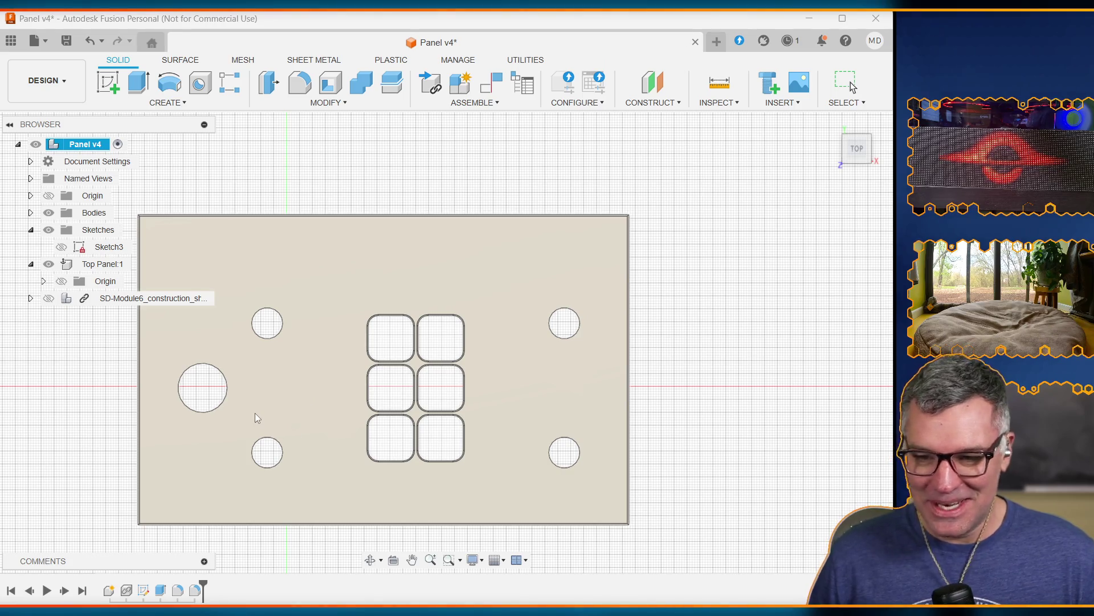
{"action": "key", "text": "Escape"}
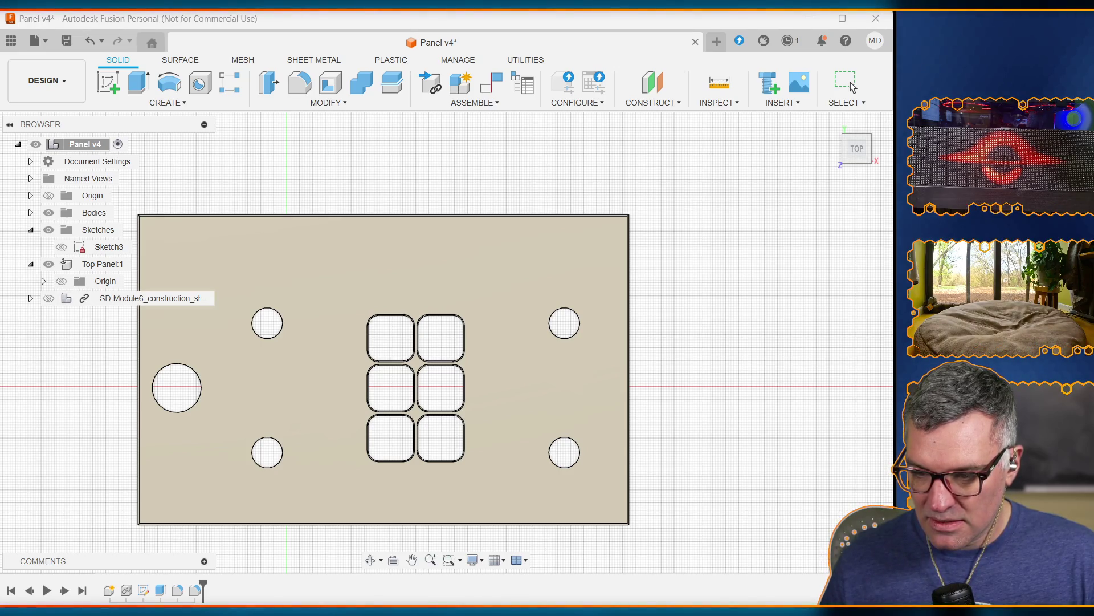
Select the panel component, then deselect it
{"action": "left_click", "coordinate": [323, 491]}
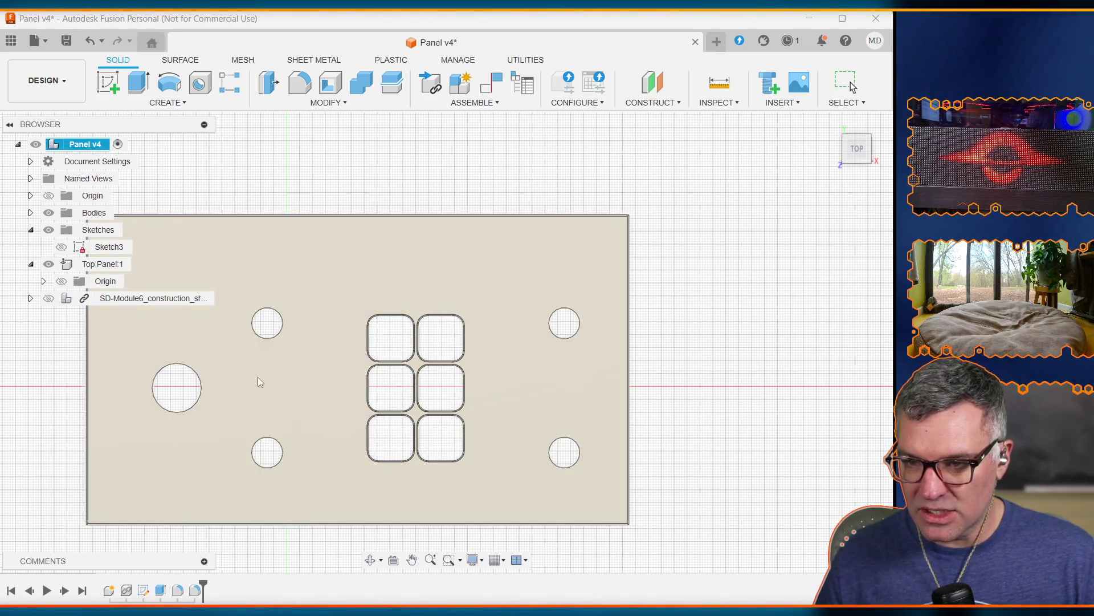
{"action": "left_click", "coordinate": [556, 323]}
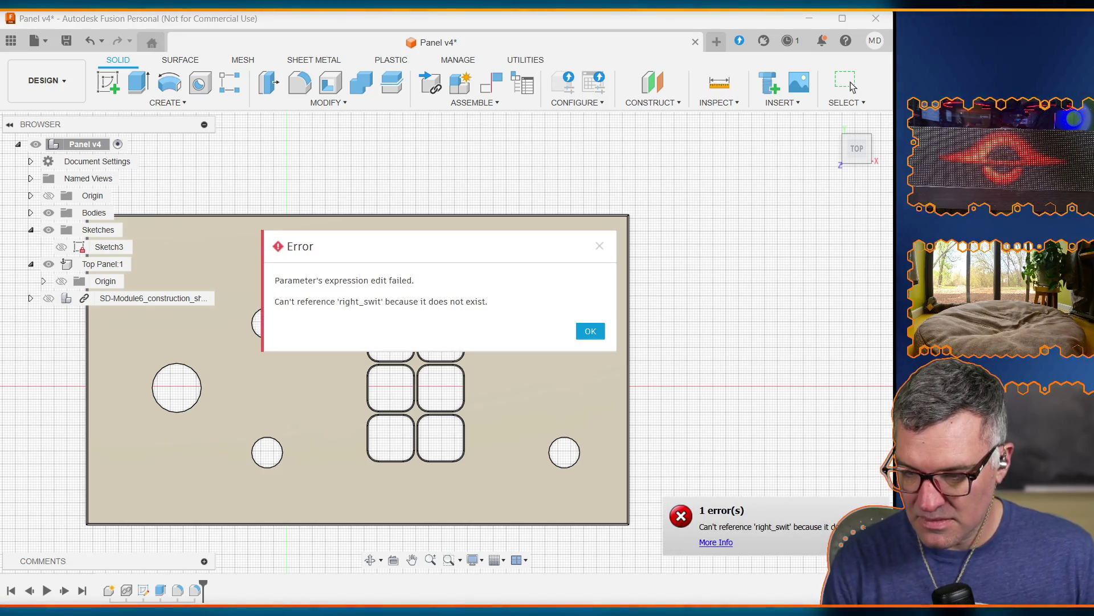
Dismiss the 'Parameter's expression edit failed' error and bring up the canvas shortcut menu
{"action": "key", "text": "Return"}
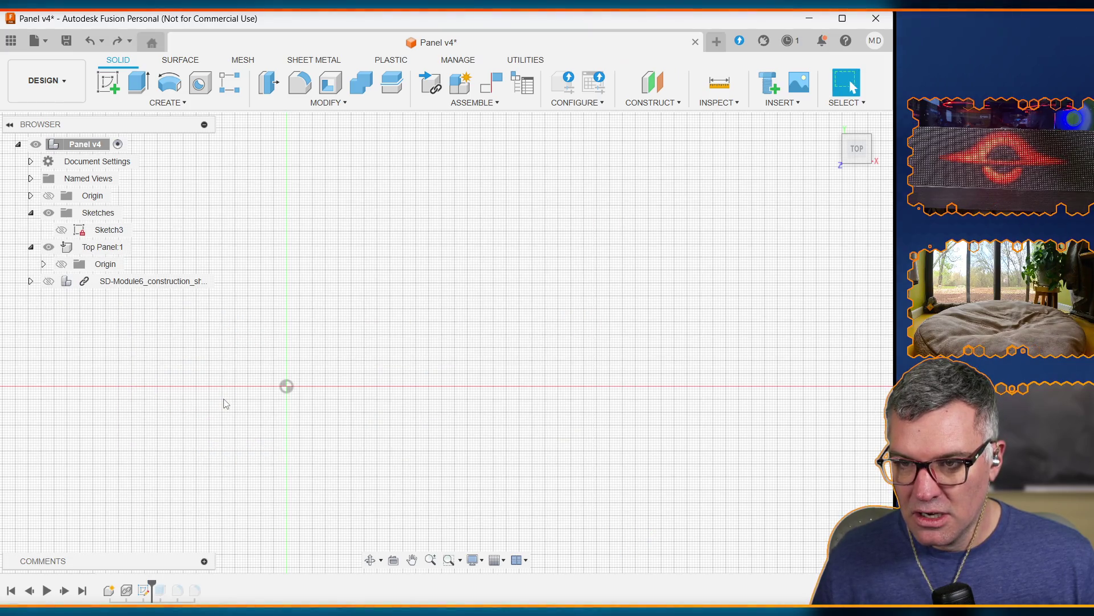
{"action": "right_click", "coordinate": [200, 341]}
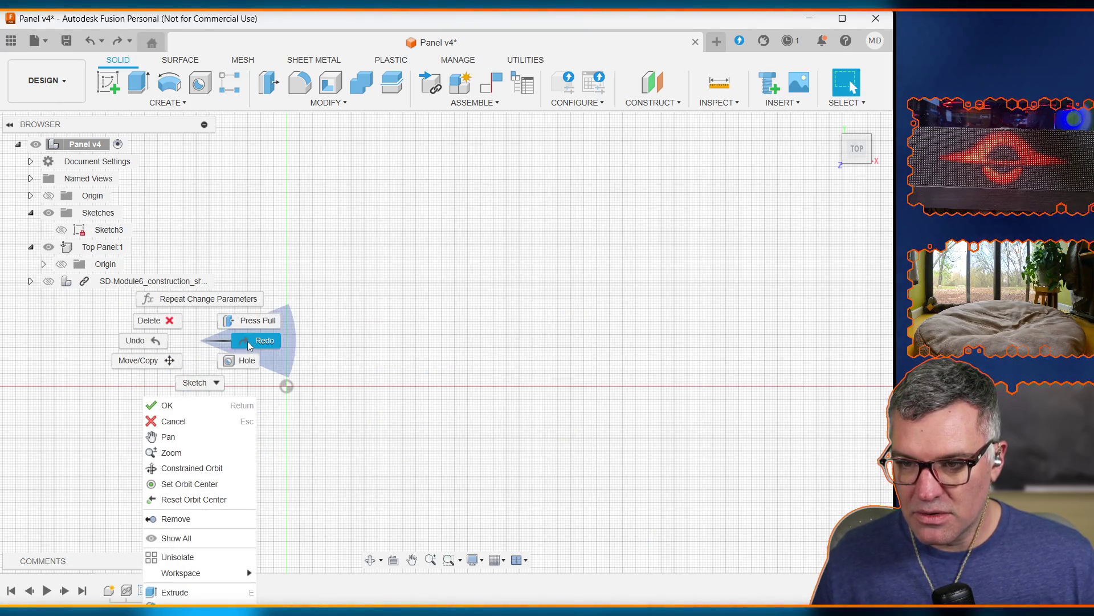
Redo to restore the Panel v4 body, then open Change Parameters with the table fully expanded
{"action": "left_click", "coordinate": [248, 344]}
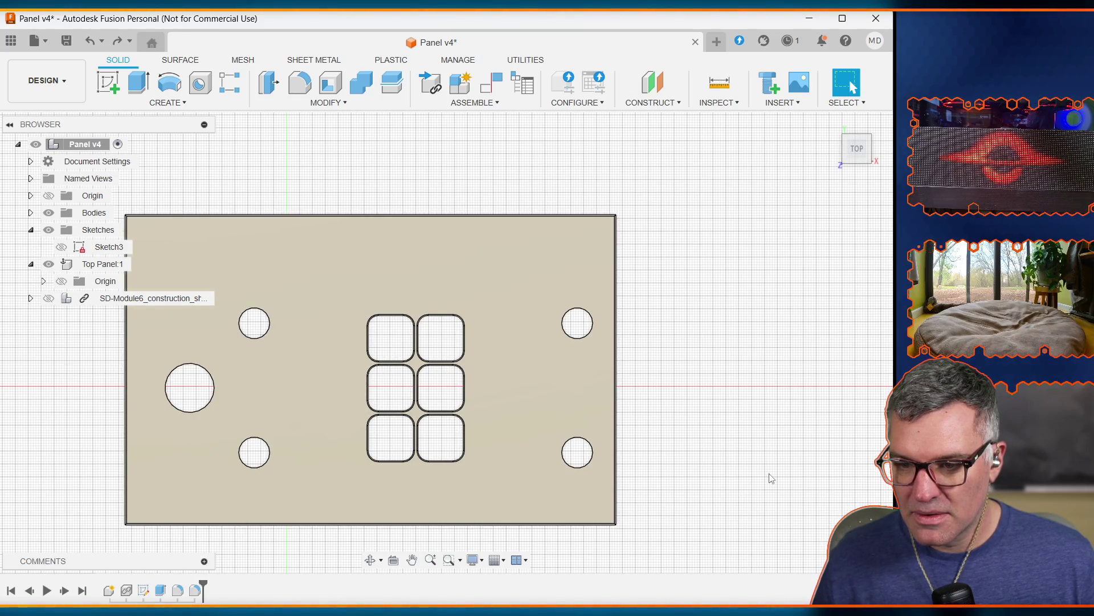
{"action": "left_click", "coordinate": [195, 411]}
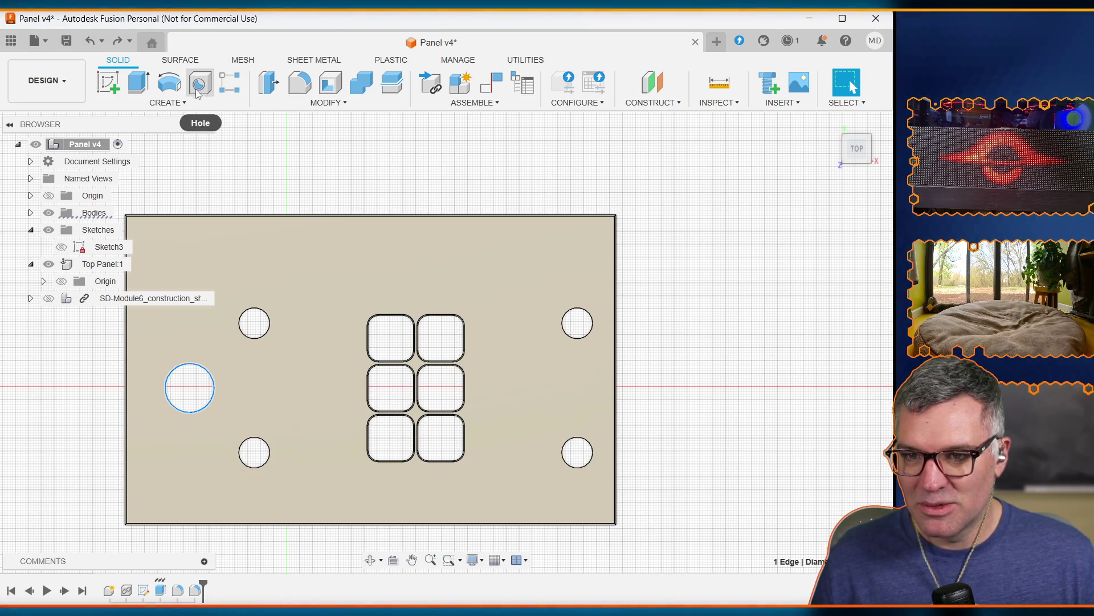
{"action": "left_click", "coordinate": [179, 104]}
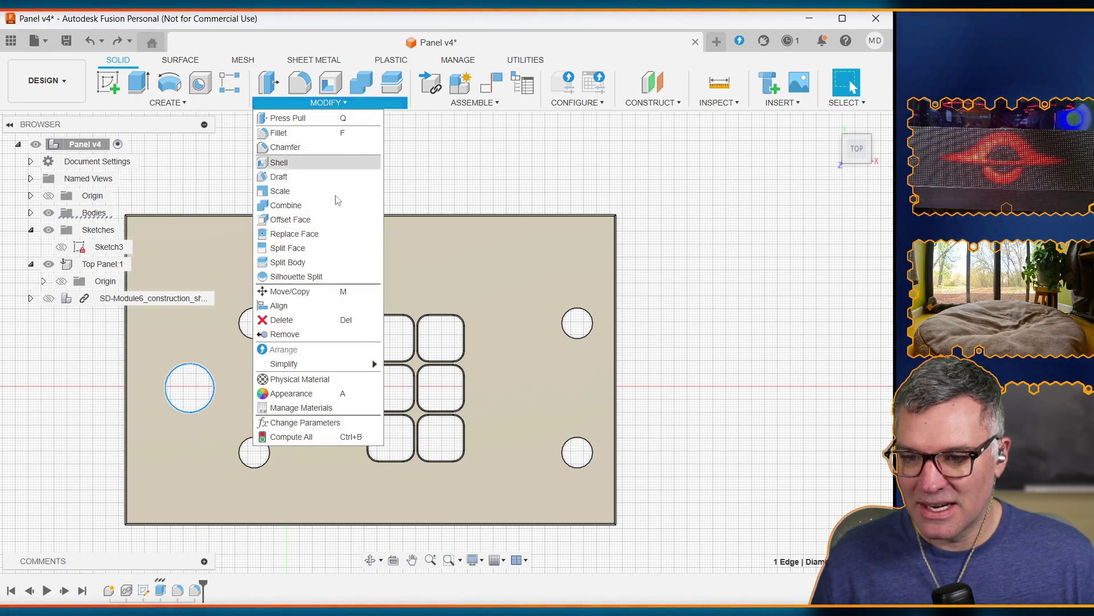
{"action": "left_click", "coordinate": [297, 422]}
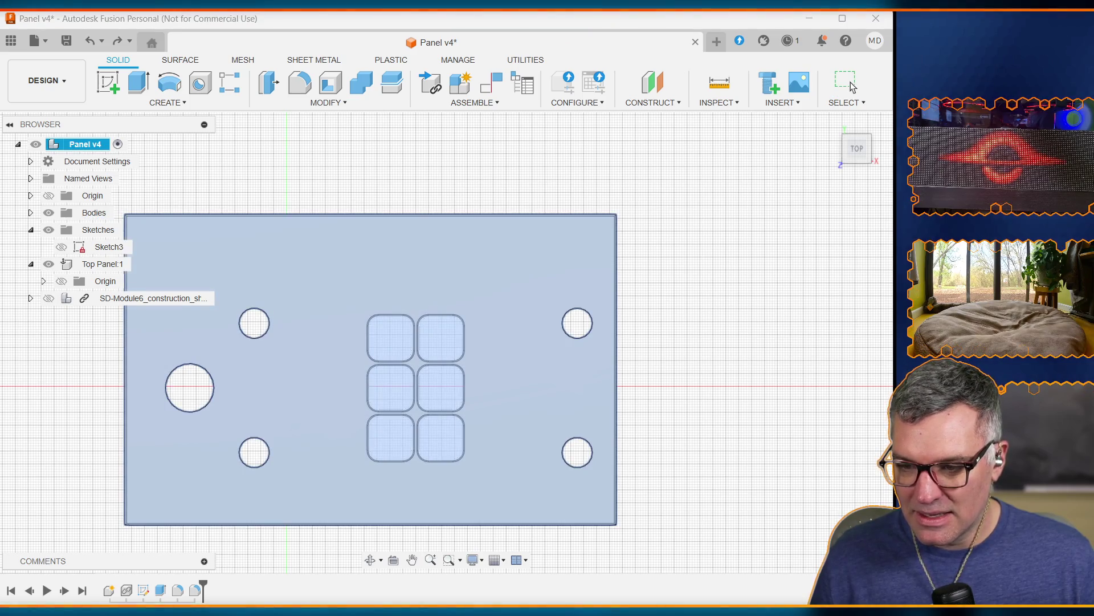
{"action": "left_click", "coordinate": [390, 581]}
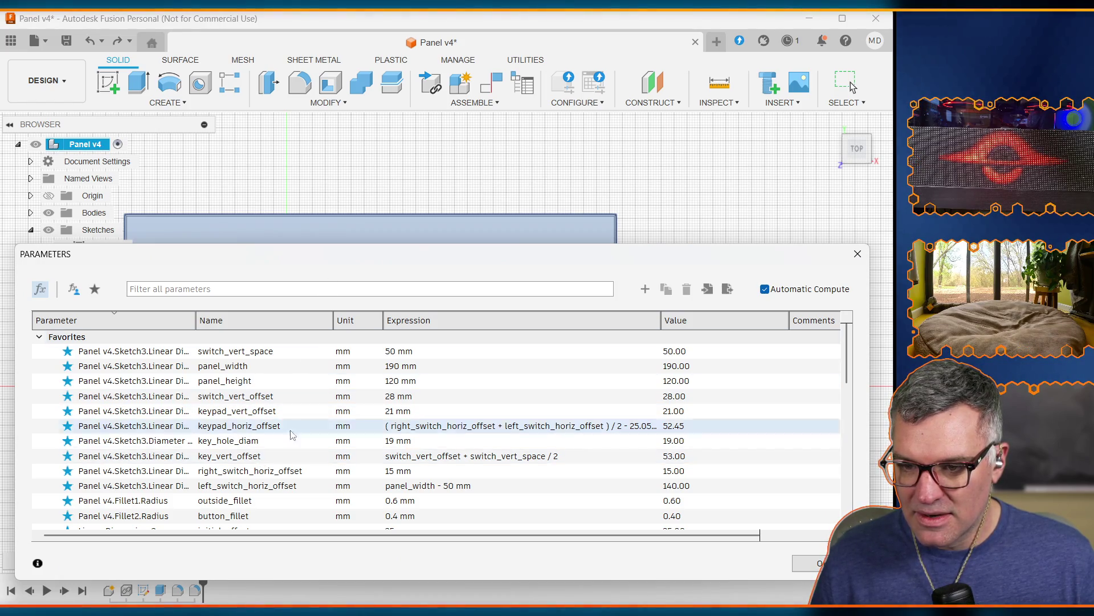
Locate the key_horiz_offset row in the parameter table, shifting the table to reveal the sketch
{"action": "scroll", "coordinate": [285, 436], "scroll_direction": "down", "scroll_amount": 4}
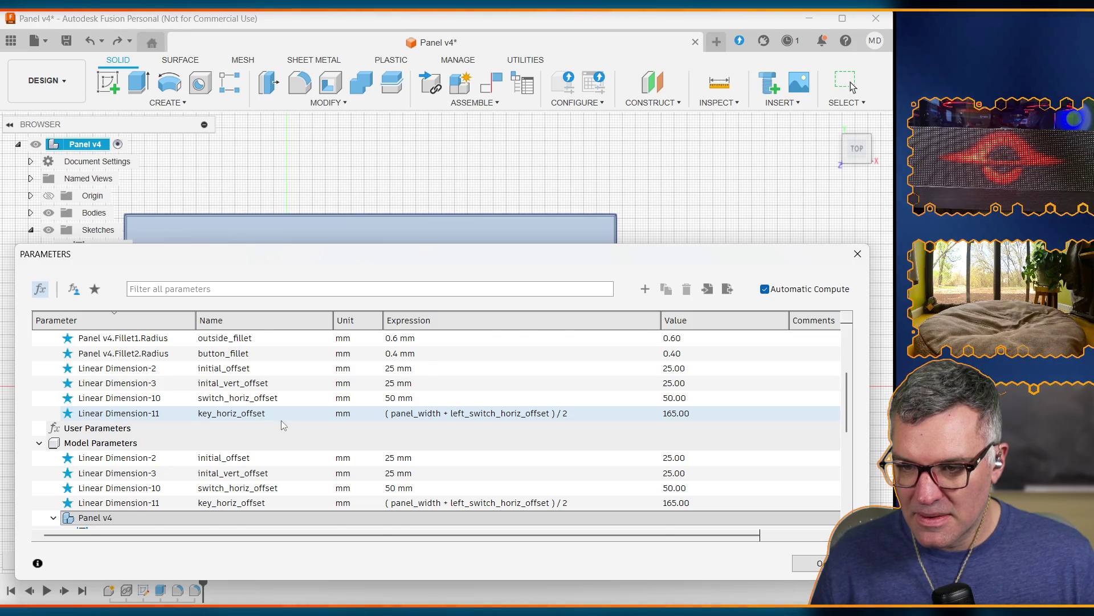
{"action": "scroll", "coordinate": [281, 420], "scroll_direction": "down", "scroll_amount": 2}
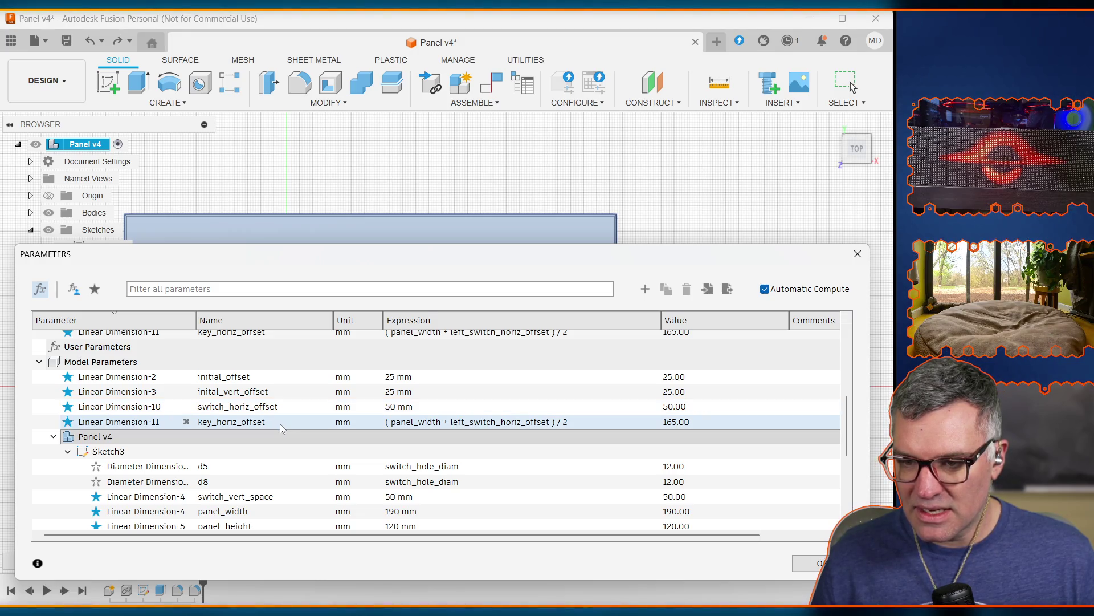
{"action": "left_click", "coordinate": [445, 424]}
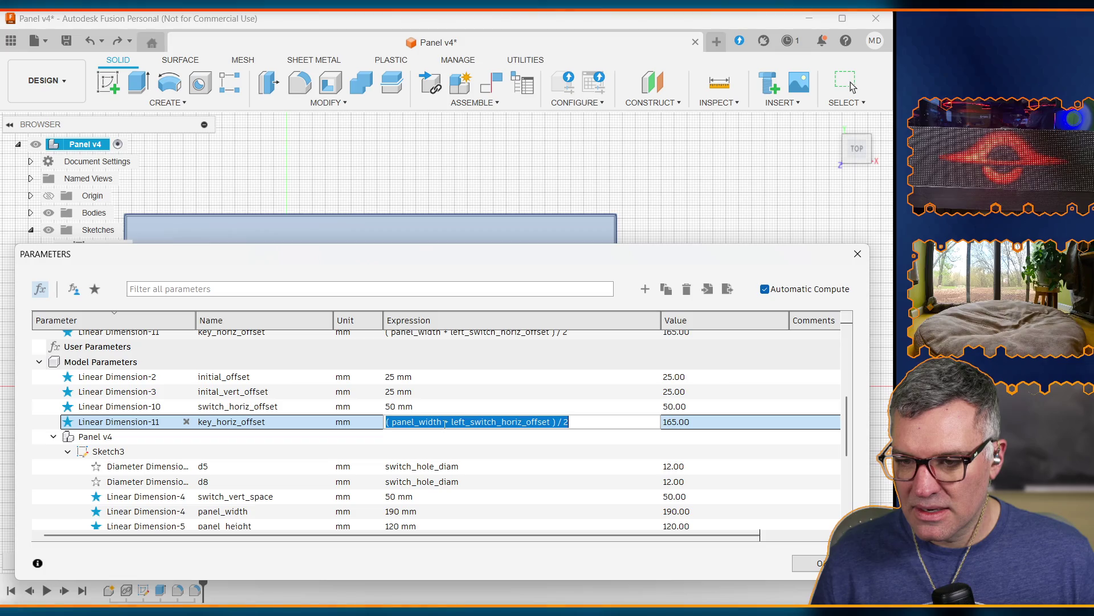
{"action": "scroll", "coordinate": [446, 425], "scroll_direction": "down", "scroll_amount": 1}
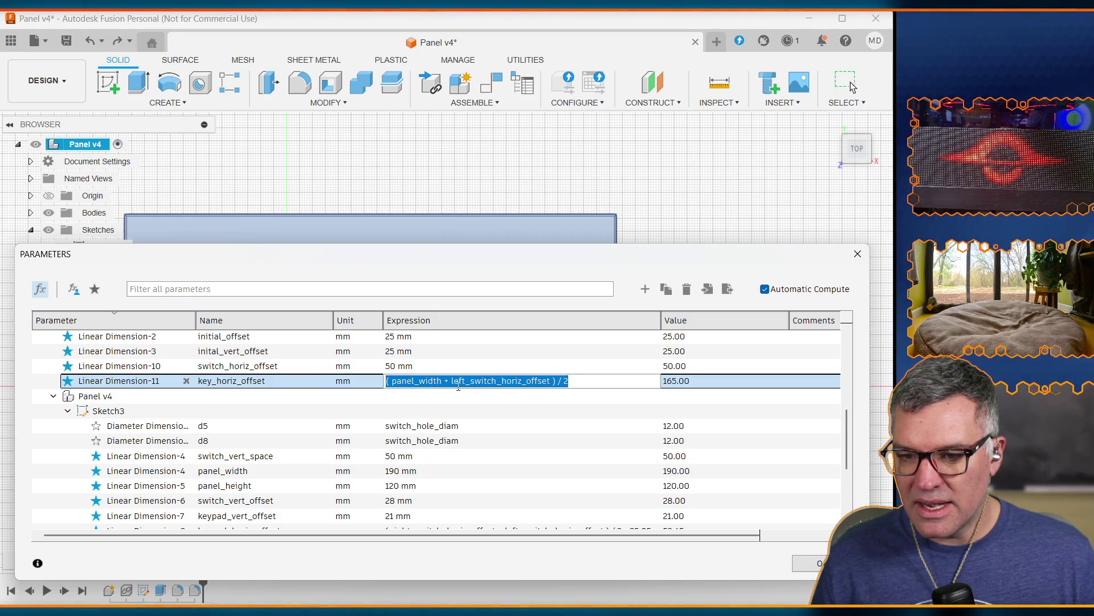
{"action": "scroll", "coordinate": [459, 386], "scroll_direction": "down", "scroll_amount": 1}
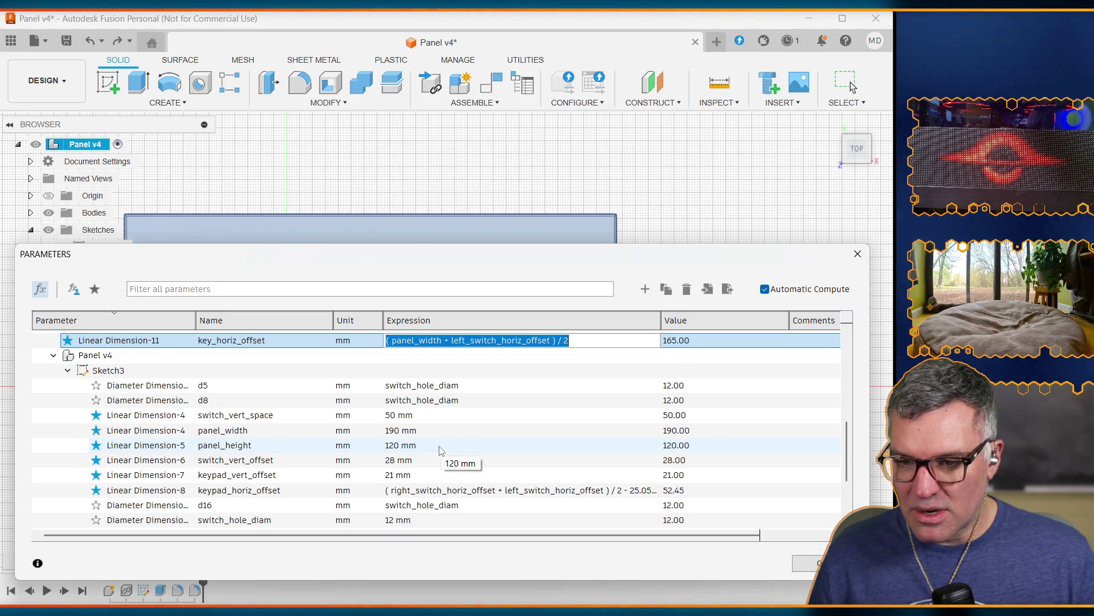
{"action": "scroll", "coordinate": [439, 451], "scroll_direction": "down", "scroll_amount": 1}
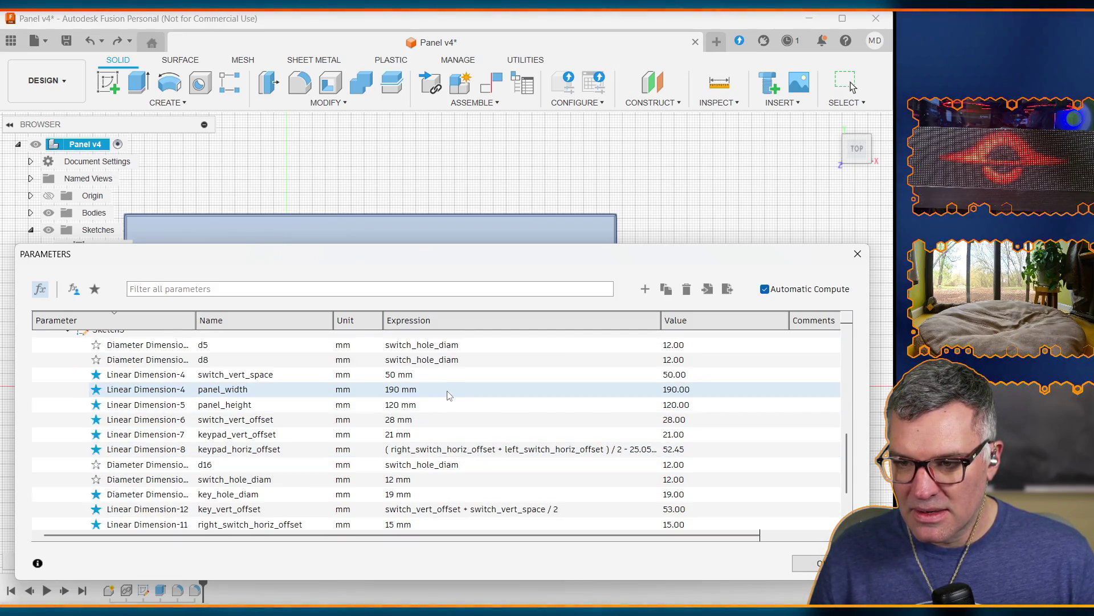
{"action": "mouse_move", "coordinate": [436, 258]}
{"action": "left_mouse_down"}
{"action": "mouse_move", "coordinate": [454, 473]}
{"action": "mouse_move", "coordinate": [455, 249]}
{"action": "left_mouse_up"}
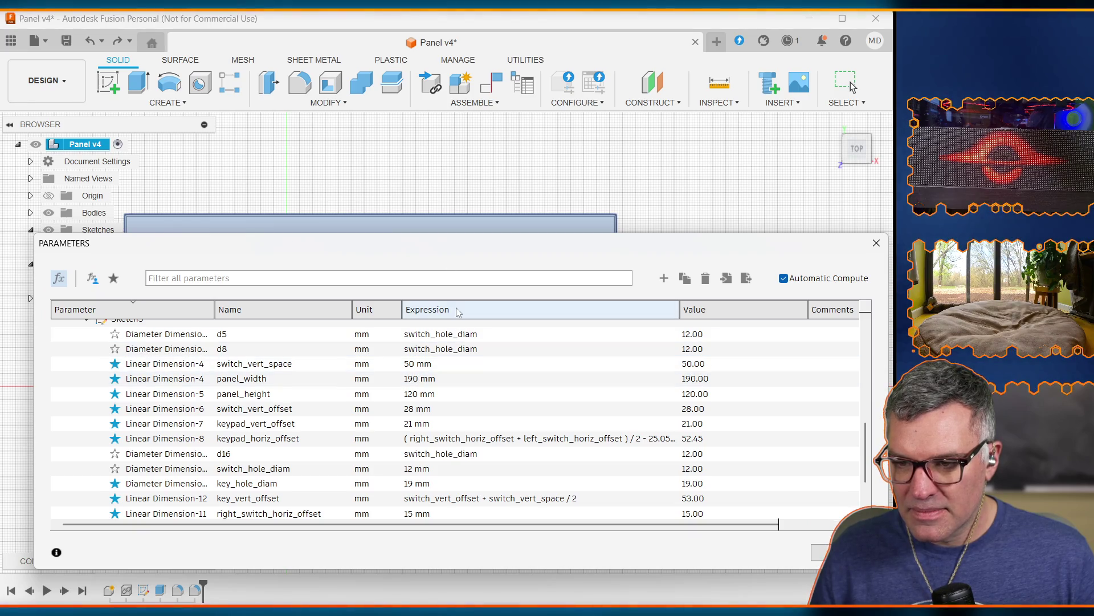
Set key_horiz_offset to left_switch_horiz_offset + 35 mm (175 mm) and collapse the table
{"action": "scroll", "coordinate": [471, 397], "scroll_direction": "up", "scroll_amount": 3}
{"action": "left_click", "coordinate": [469, 411]}
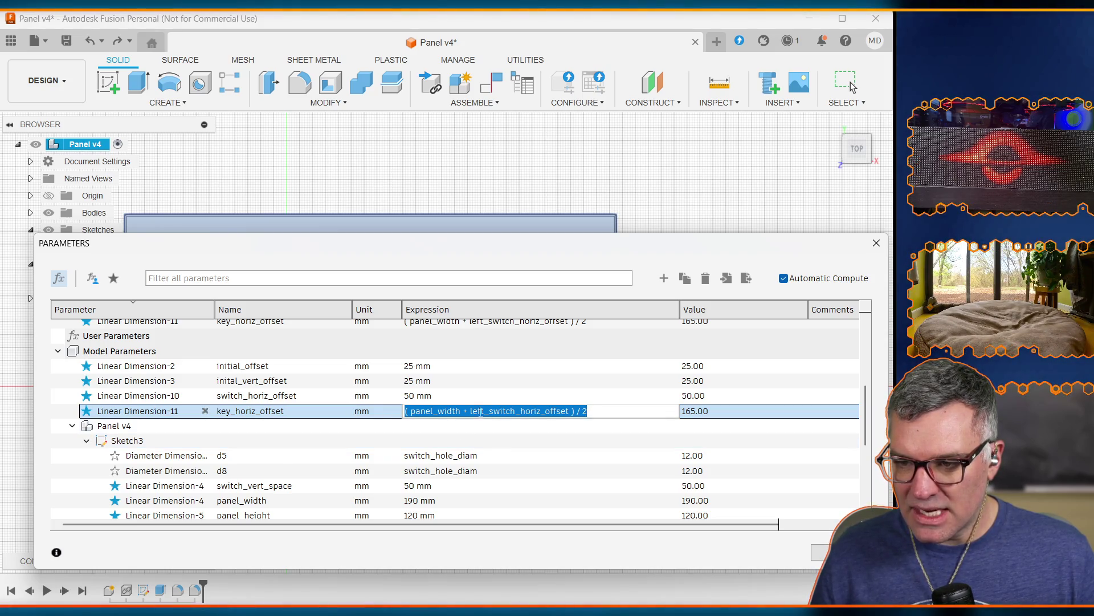
{"action": "type", "text": "l"}
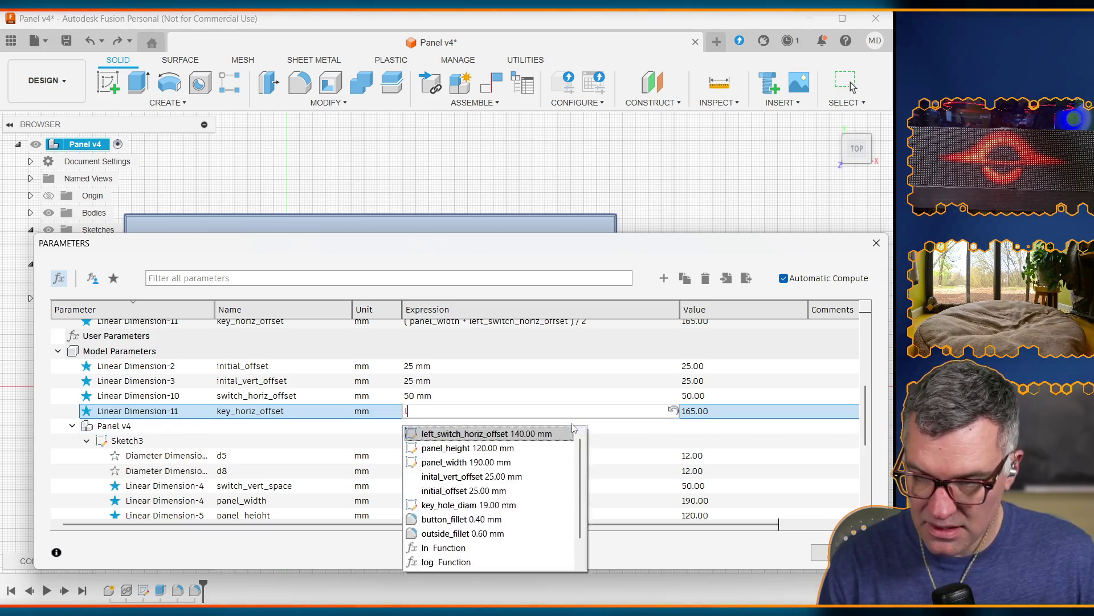
{"action": "type", "text": "eft_s"}
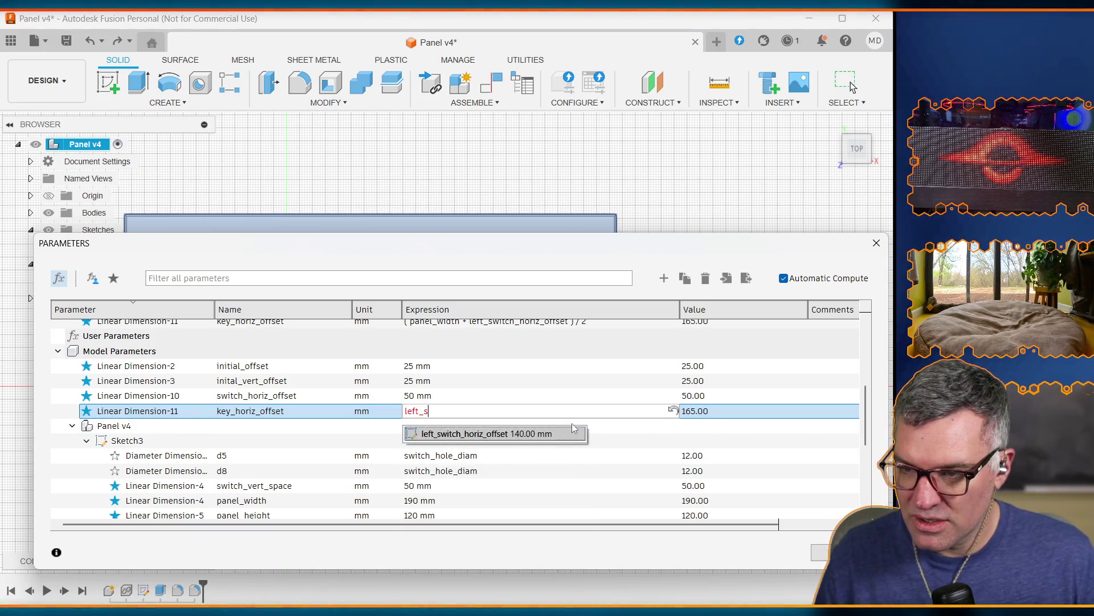
{"action": "left_click", "coordinate": [573, 432]}
{"action": "type", "text": "+ 35mm"}
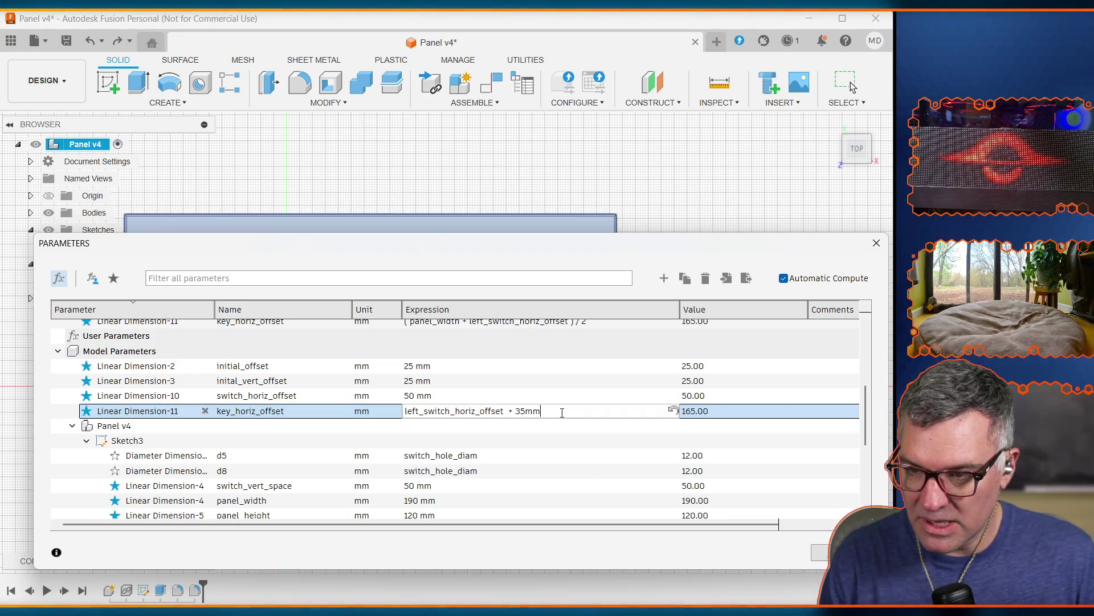
{"action": "key", "text": "Return"}
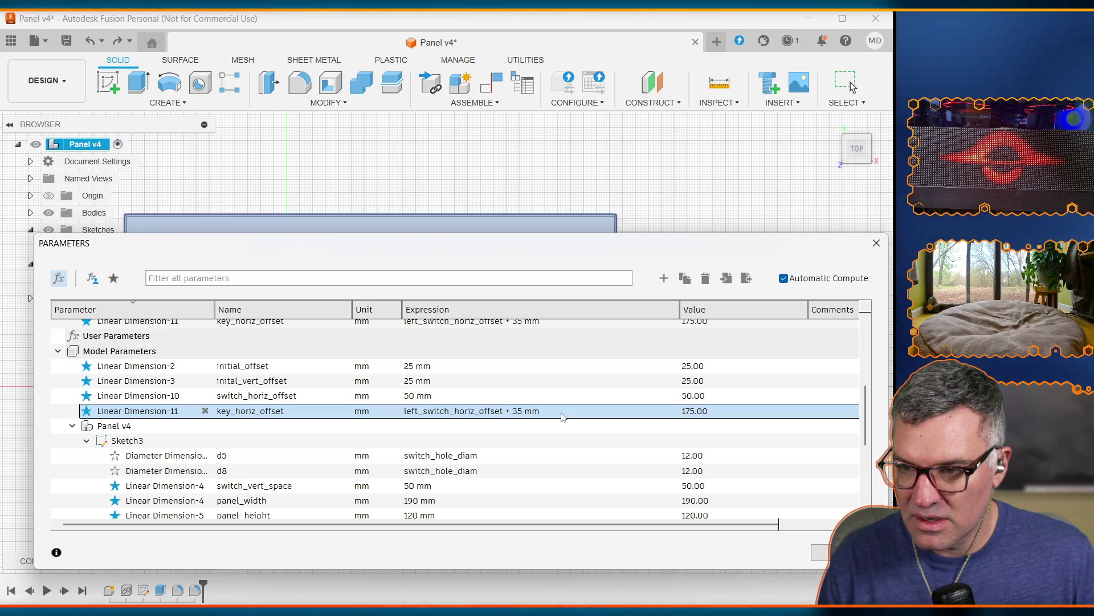
{"action": "mouse_move", "coordinate": [464, 237]}
{"action": "left_mouse_down"}
{"action": "mouse_move", "coordinate": [462, 592]}
{"action": "mouse_move", "coordinate": [447, 219]}
{"action": "left_mouse_up"}
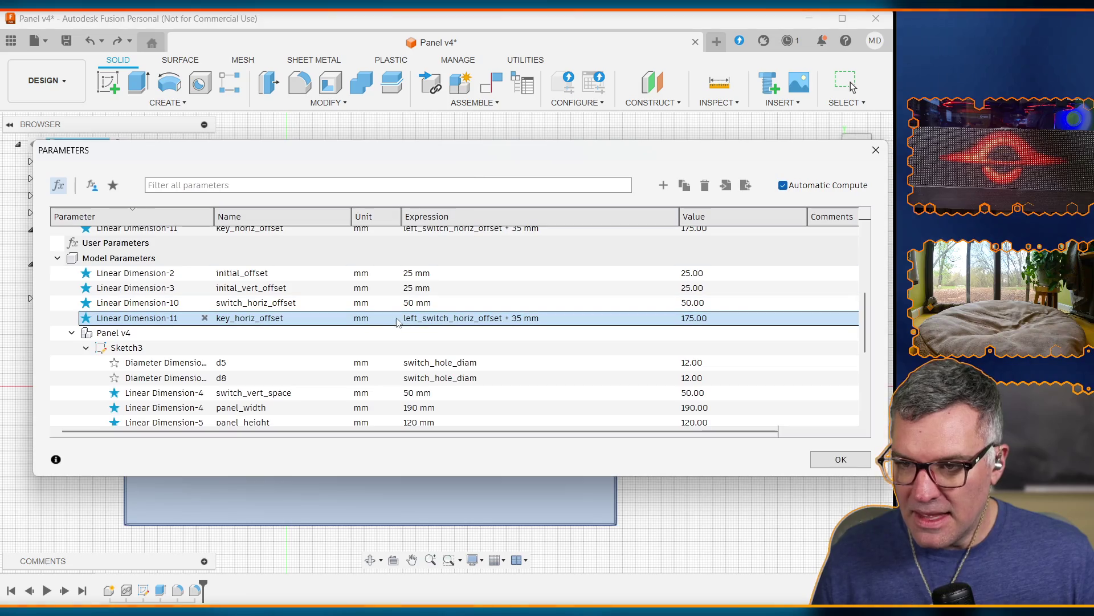
Scroll the expanded table to Sketch3's panel_width row (190 mm) and begin editing its expression
{"action": "scroll", "coordinate": [428, 324], "scroll_direction": "down", "scroll_amount": 3}
{"action": "scroll", "coordinate": [461, 328], "scroll_direction": "up", "scroll_amount": 5}
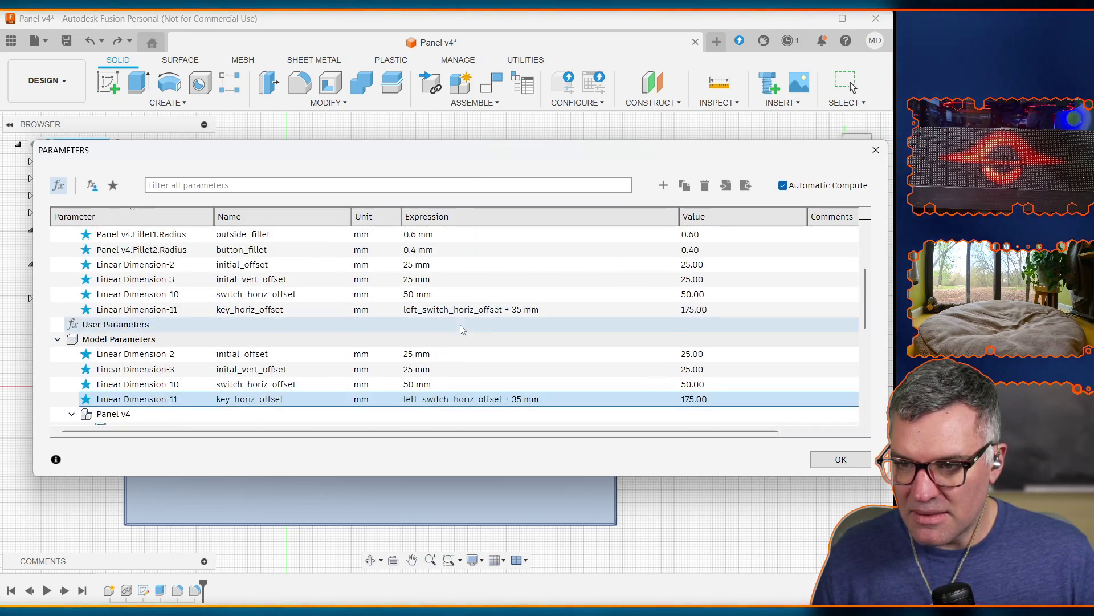
{"action": "scroll", "coordinate": [465, 342], "scroll_direction": "up", "scroll_amount": 1}
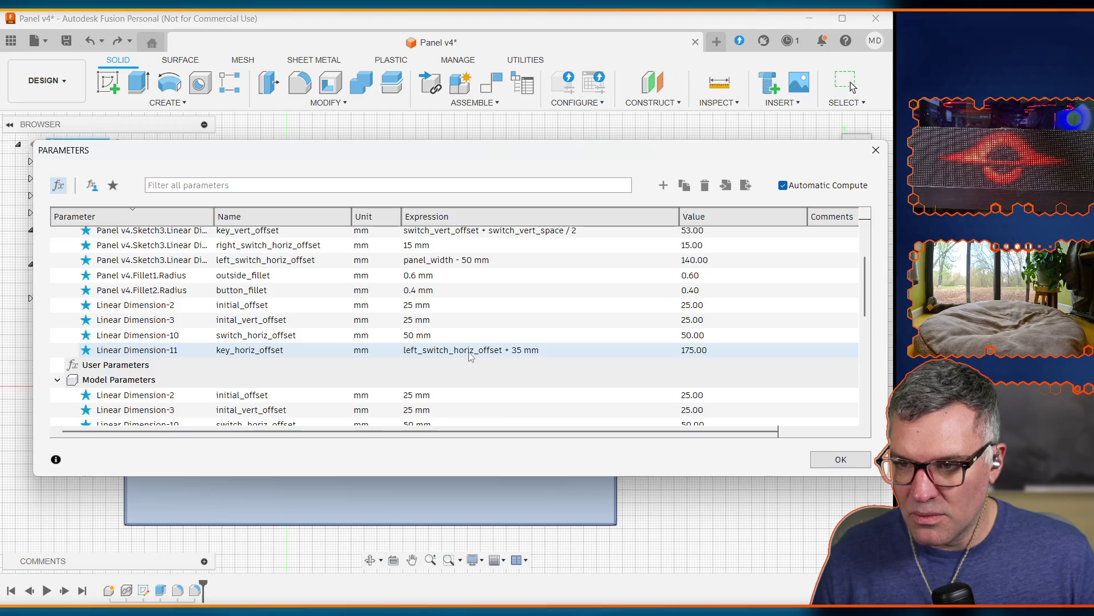
{"action": "scroll", "coordinate": [470, 354], "scroll_direction": "up", "scroll_amount": 2}
{"action": "scroll", "coordinate": [470, 355], "scroll_direction": "up", "scroll_amount": 1}
{"action": "scroll", "coordinate": [471, 355], "scroll_direction": "down", "scroll_amount": 5}
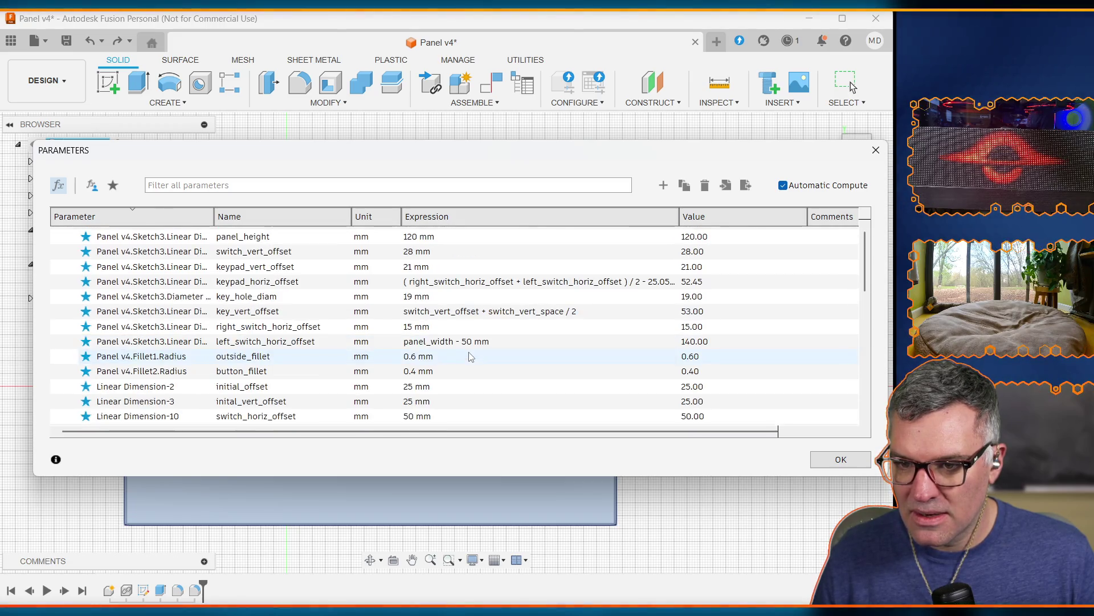
{"action": "scroll", "coordinate": [491, 420], "scroll_direction": "down", "scroll_amount": 1}
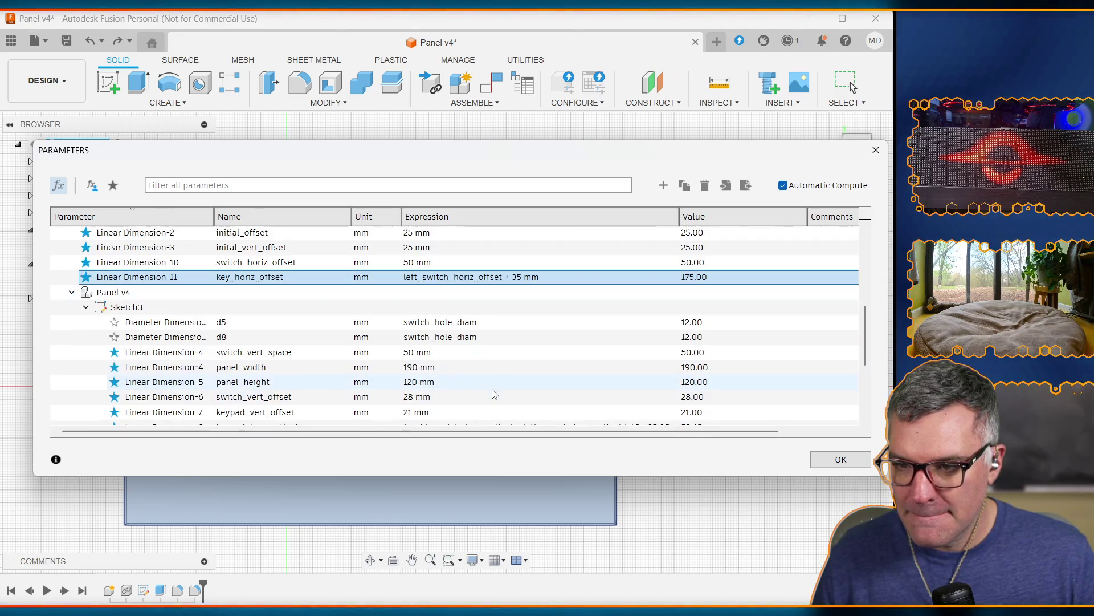
{"action": "left_click", "coordinate": [424, 366]}
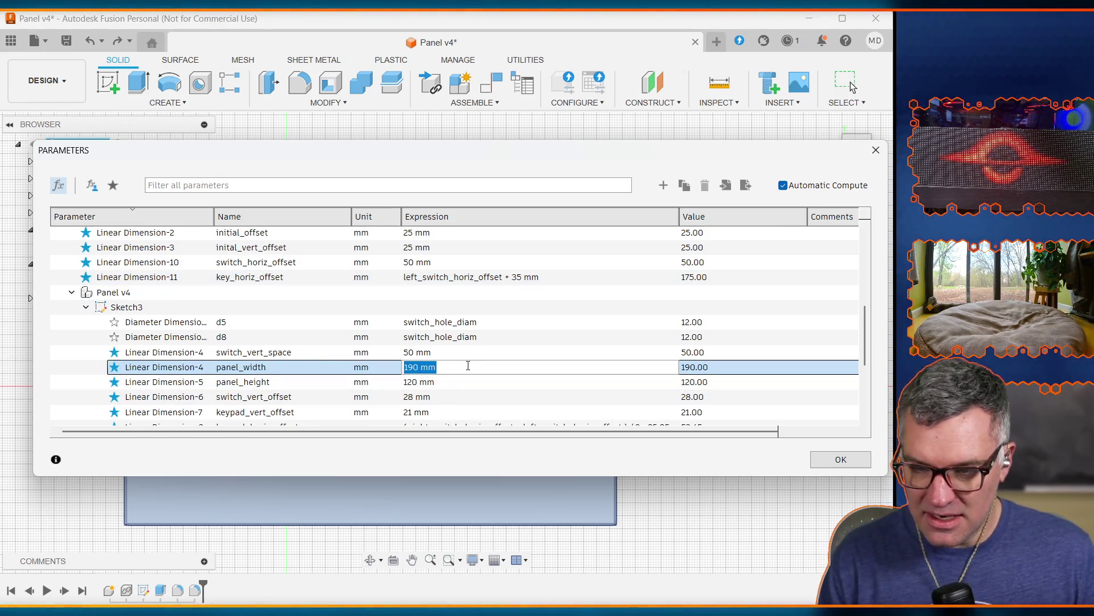
Enter key_horiz_offset + right_switch_horiz_offset as panel_width, triggering a circular-reference error
{"action": "type", "text": "key_"}
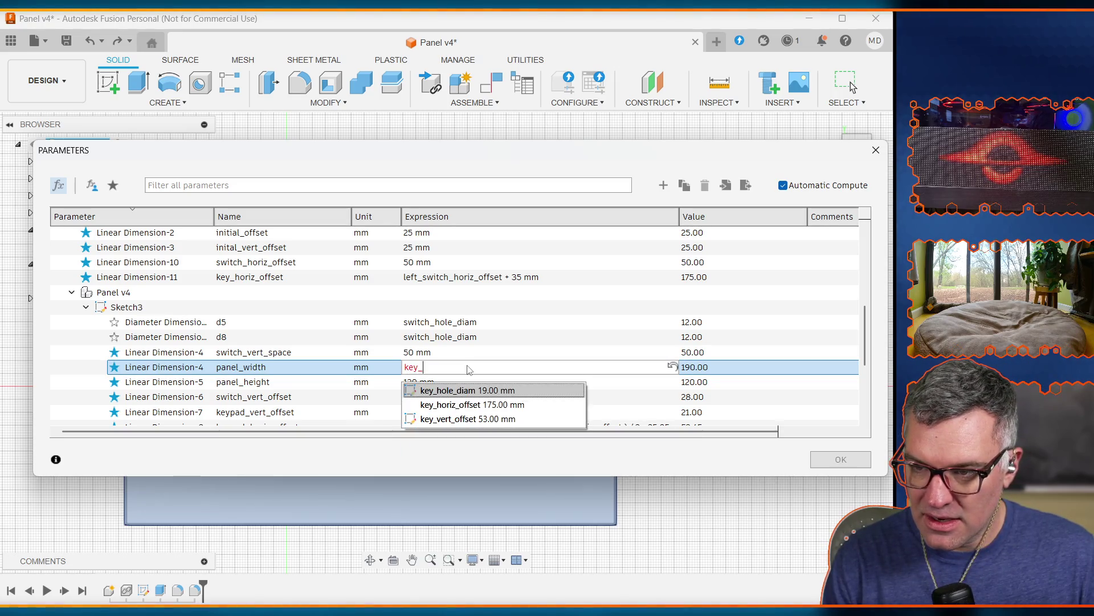
{"action": "key", "text": "Down"}
{"action": "key", "text": "Return"}
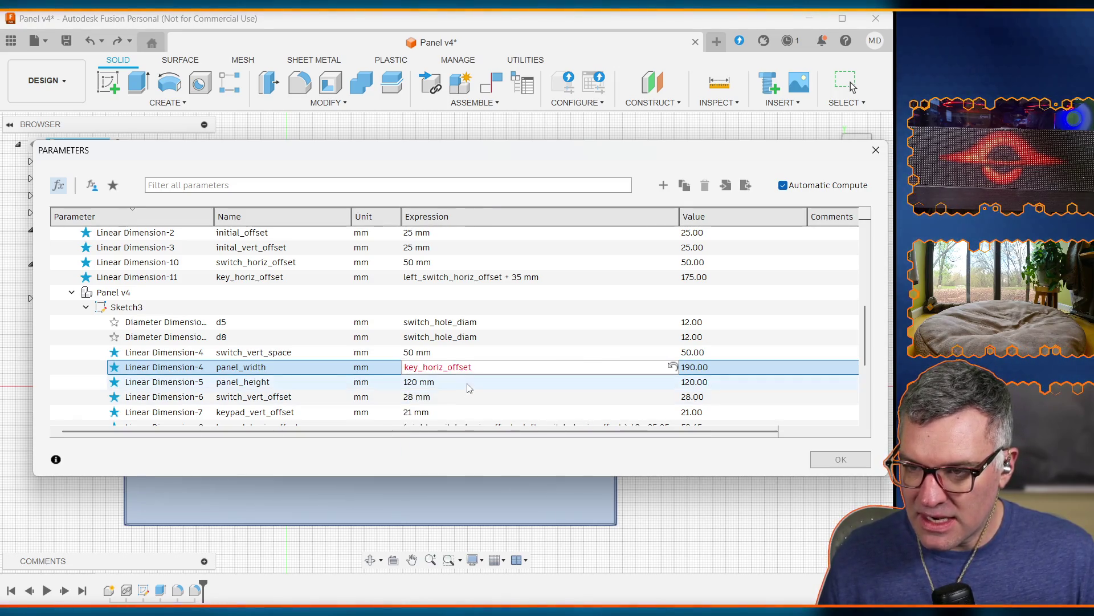
{"action": "type", "text": " + "}
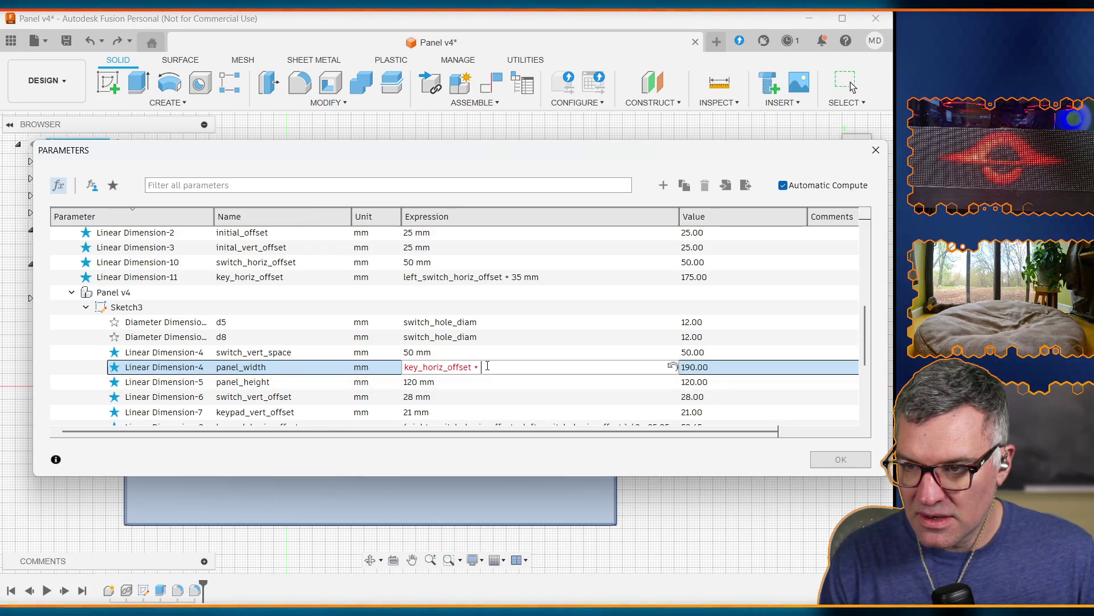
{"action": "type", "text": "right_"}
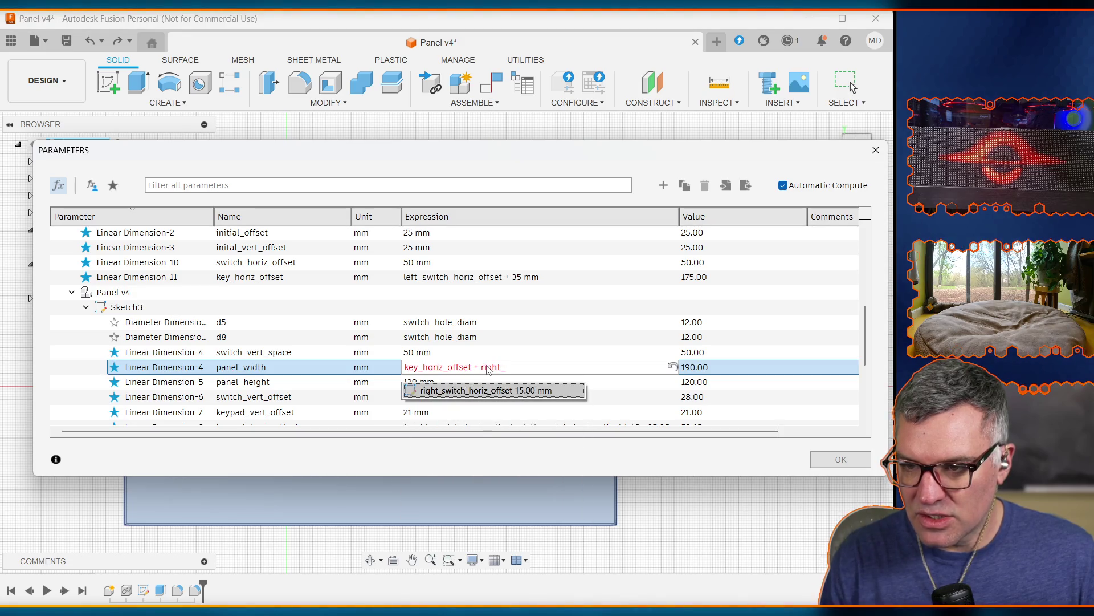
{"action": "left_click", "coordinate": [483, 391]}
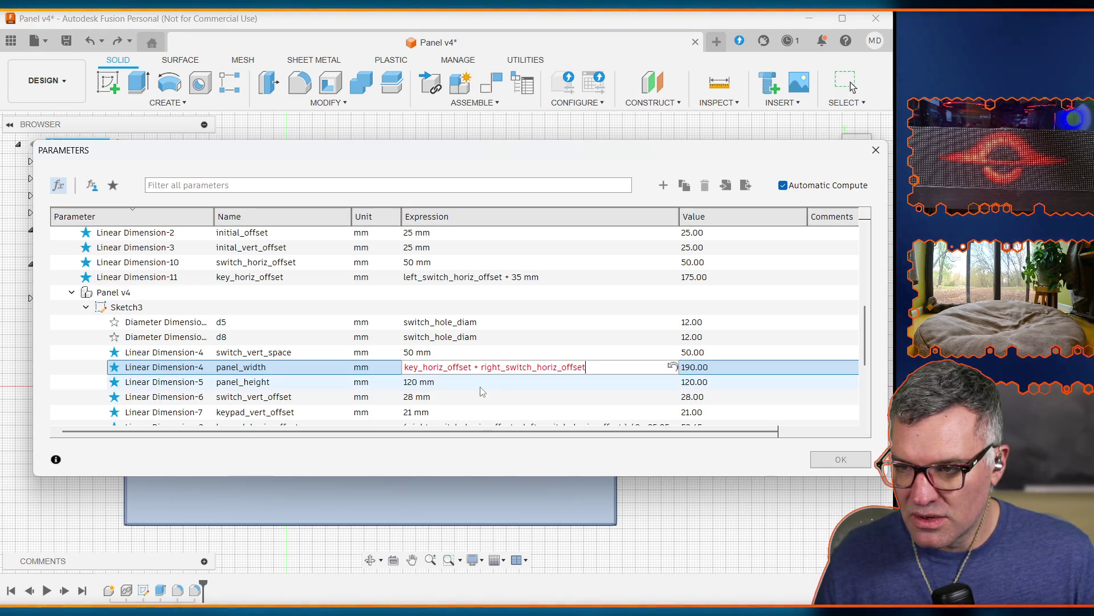
{"action": "left_click", "coordinate": [604, 367]}
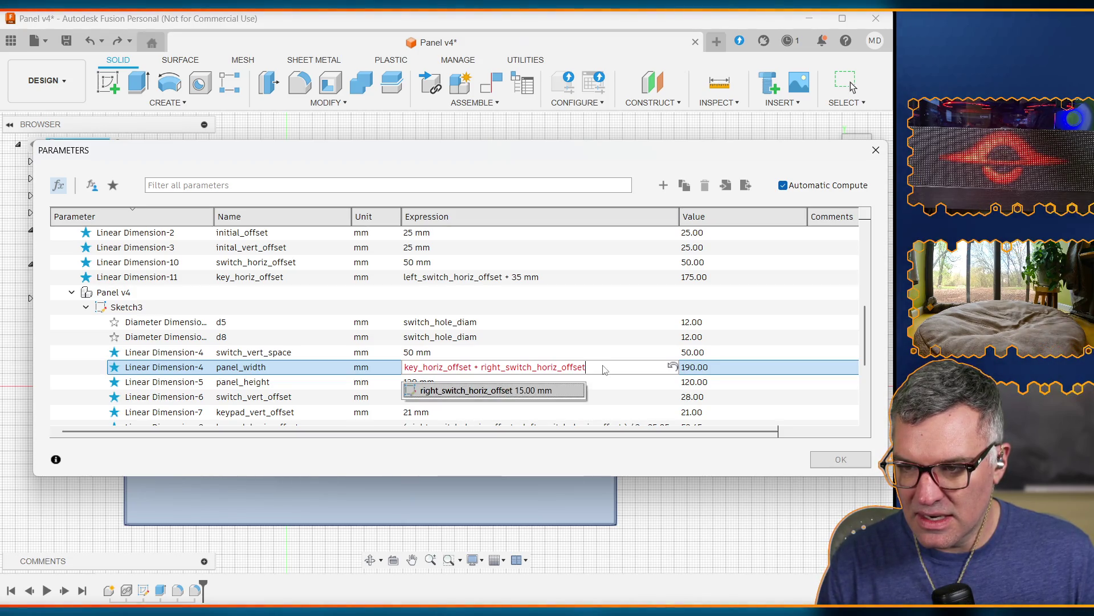
{"action": "key", "text": "Escape"}
{"action": "key", "text": "Return"}
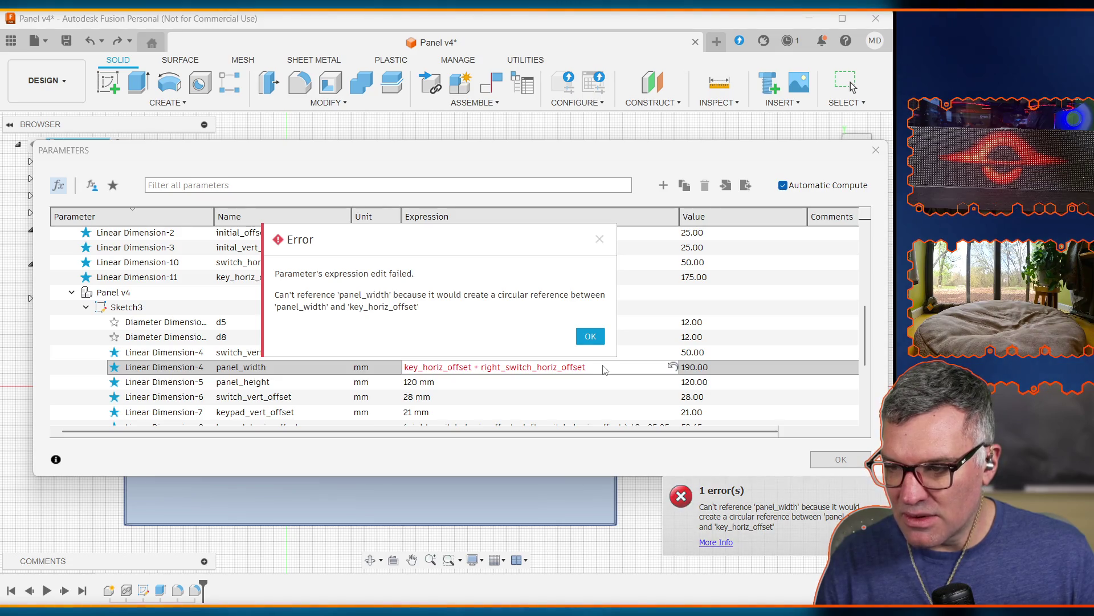
Dismiss the circular-reference error and revert panel_width's expression to a plain 190 mm
{"action": "key", "text": "Return"}
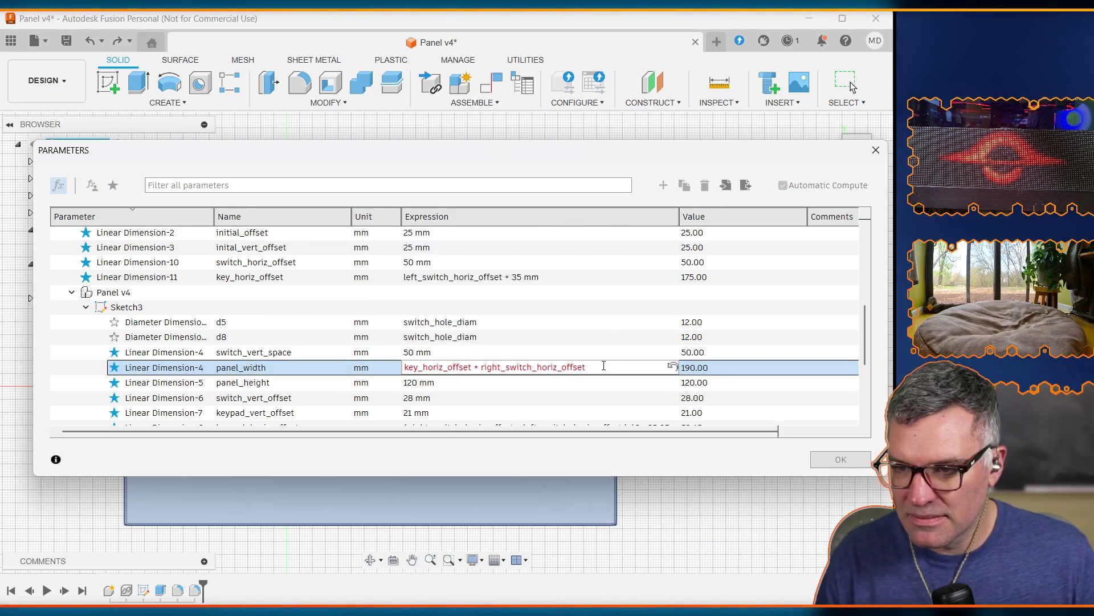
{"action": "left_click", "coordinate": [567, 366]}
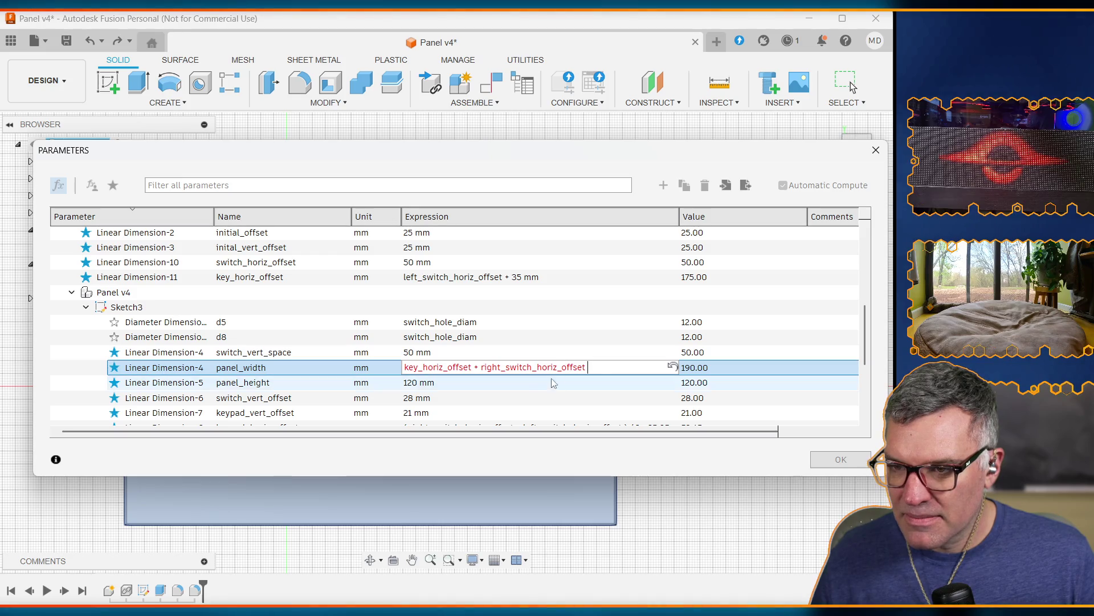
{"action": "scroll", "coordinate": [536, 382], "scroll_direction": "down", "scroll_amount": 5}
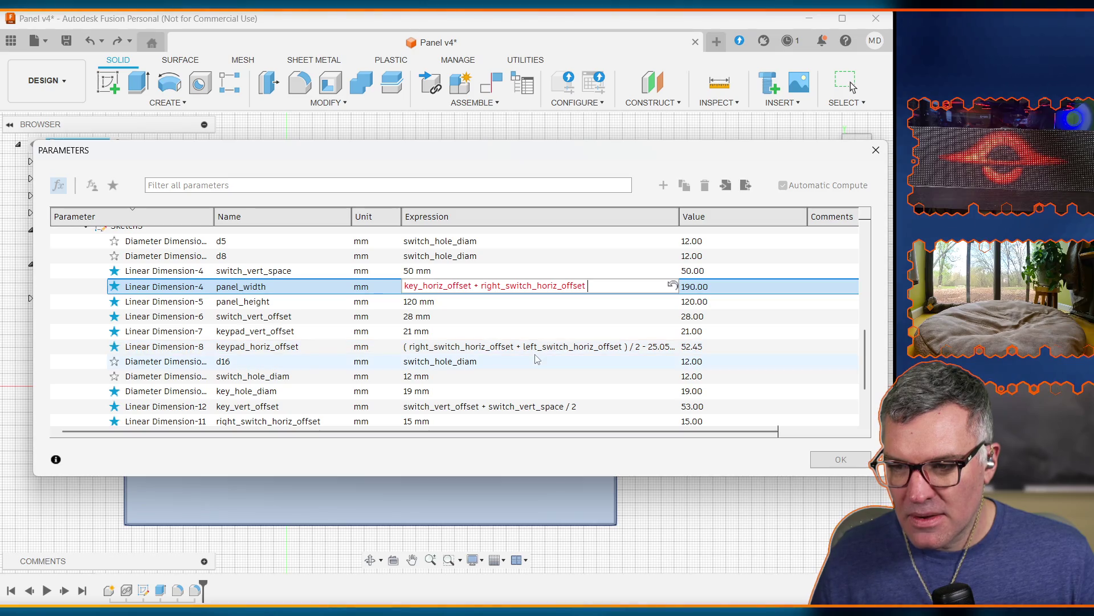
{"action": "scroll", "coordinate": [533, 358], "scroll_direction": "down", "scroll_amount": 5}
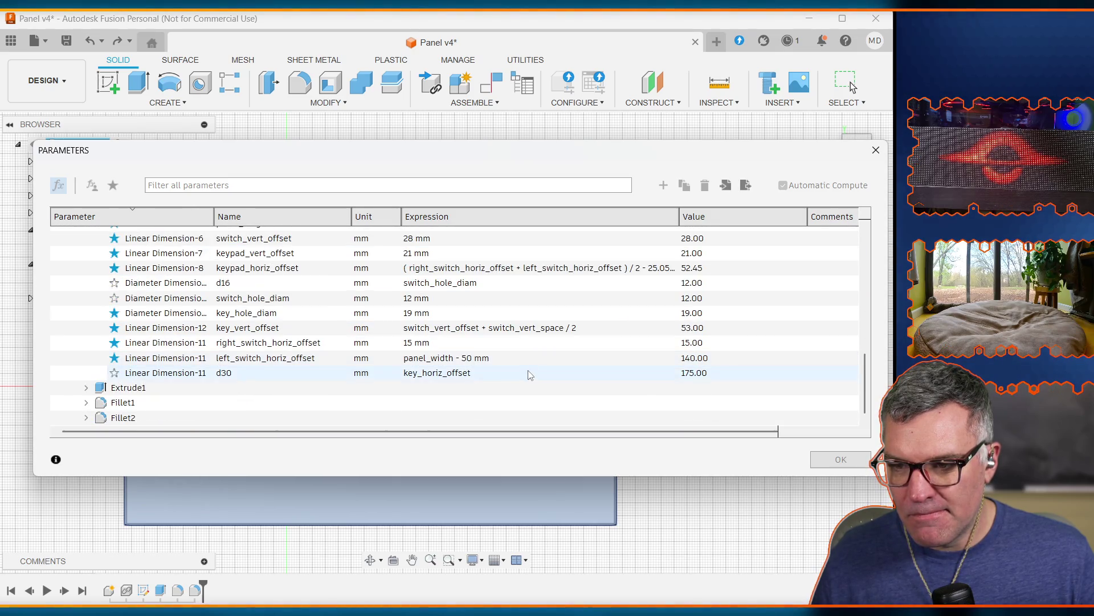
{"action": "scroll", "coordinate": [513, 371], "scroll_direction": "up", "scroll_amount": 15}
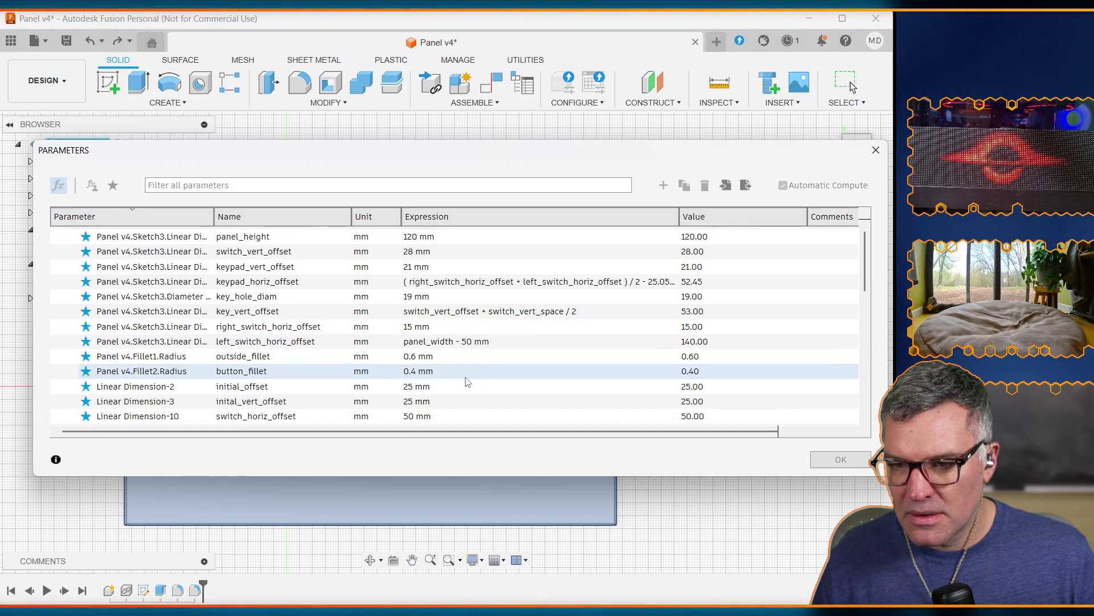
{"action": "scroll", "coordinate": [466, 382], "scroll_direction": "down", "scroll_amount": 2}
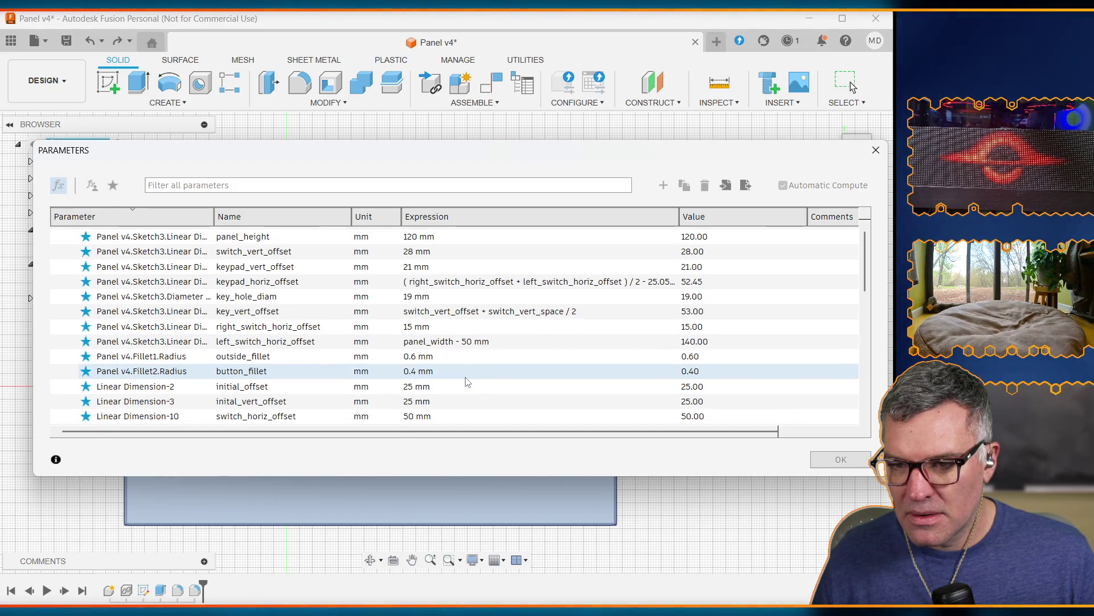
{"action": "scroll", "coordinate": [467, 382], "scroll_direction": "down", "scroll_amount": 5}
{"action": "scroll", "coordinate": [467, 383], "scroll_direction": "down", "scroll_amount": 2}
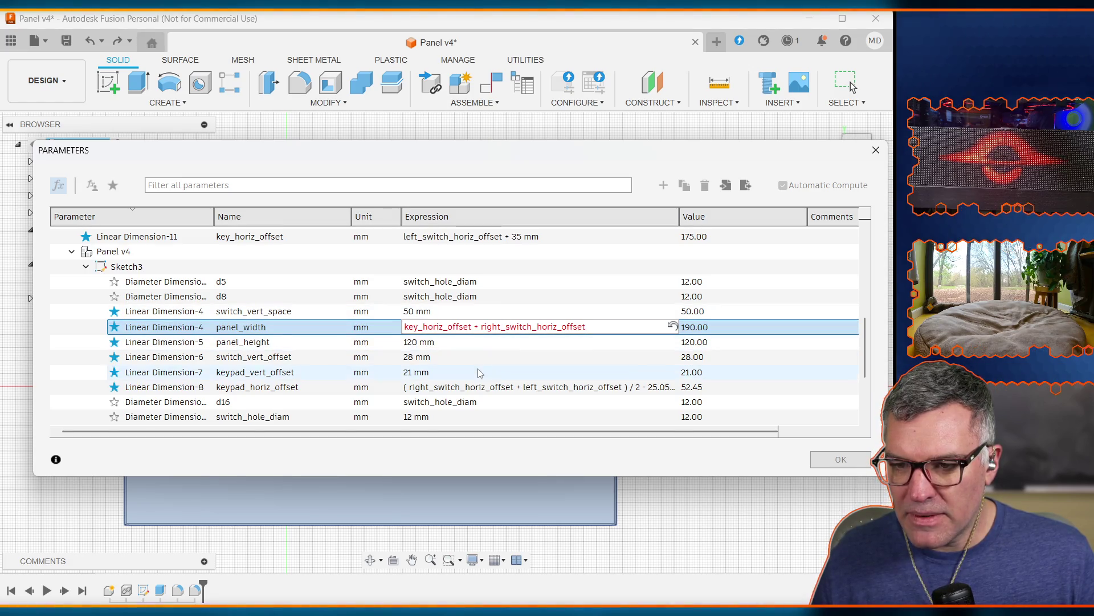
{"action": "scroll", "coordinate": [480, 374], "scroll_direction": "down", "scroll_amount": 1}
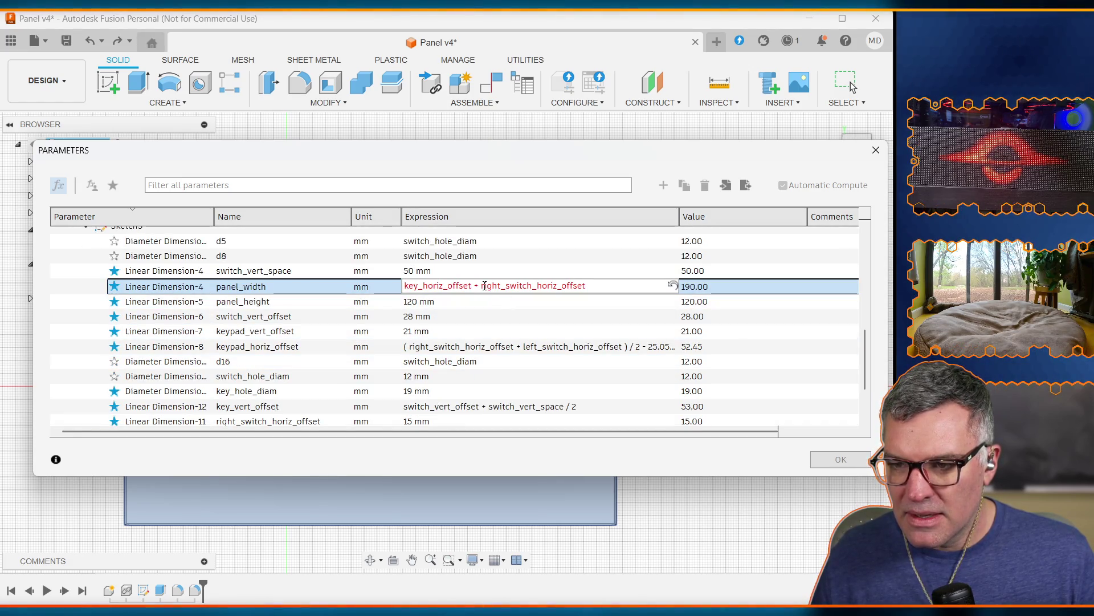
{"action": "scroll", "coordinate": [450, 358], "scroll_direction": "down", "scroll_amount": 2}
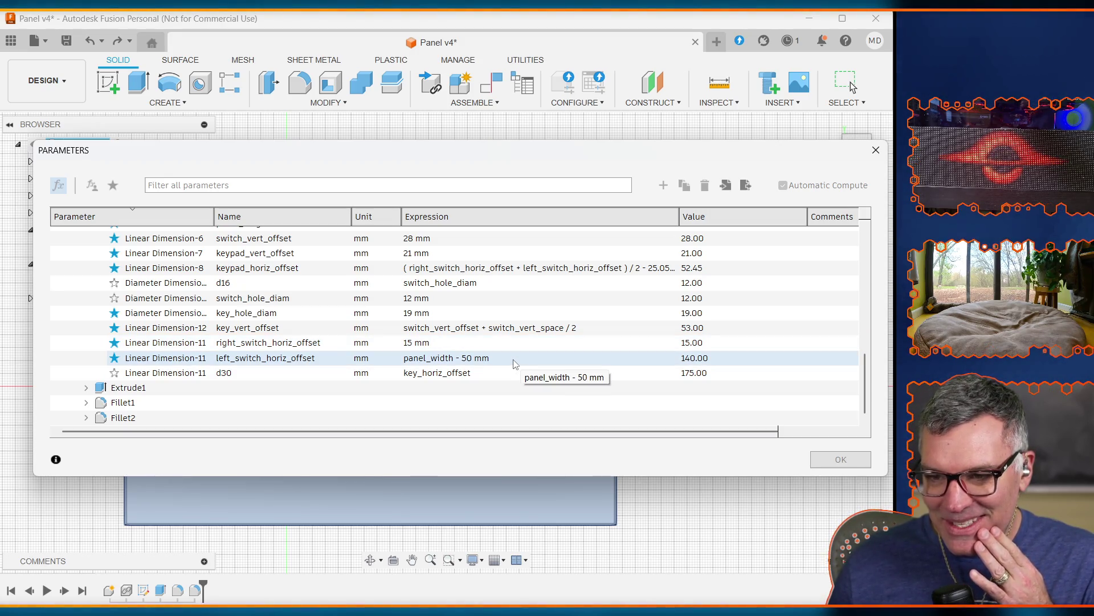
{"action": "scroll", "coordinate": [514, 365], "scroll_direction": "up", "scroll_amount": 3}
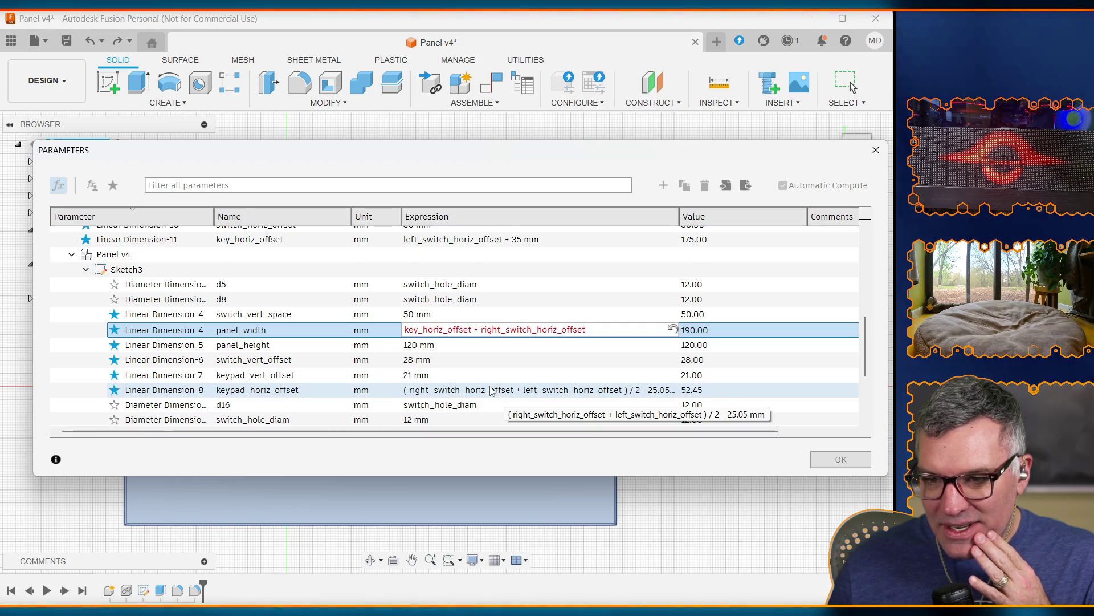
{"action": "scroll", "coordinate": [490, 390], "scroll_direction": "down", "scroll_amount": 2}
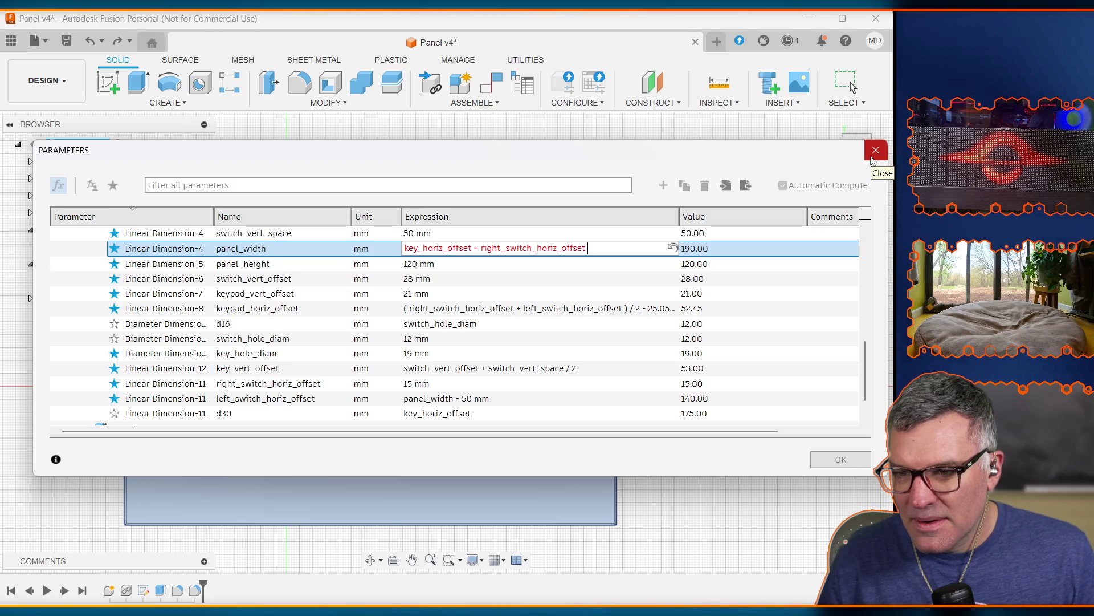
{"action": "left_click", "coordinate": [673, 248]}
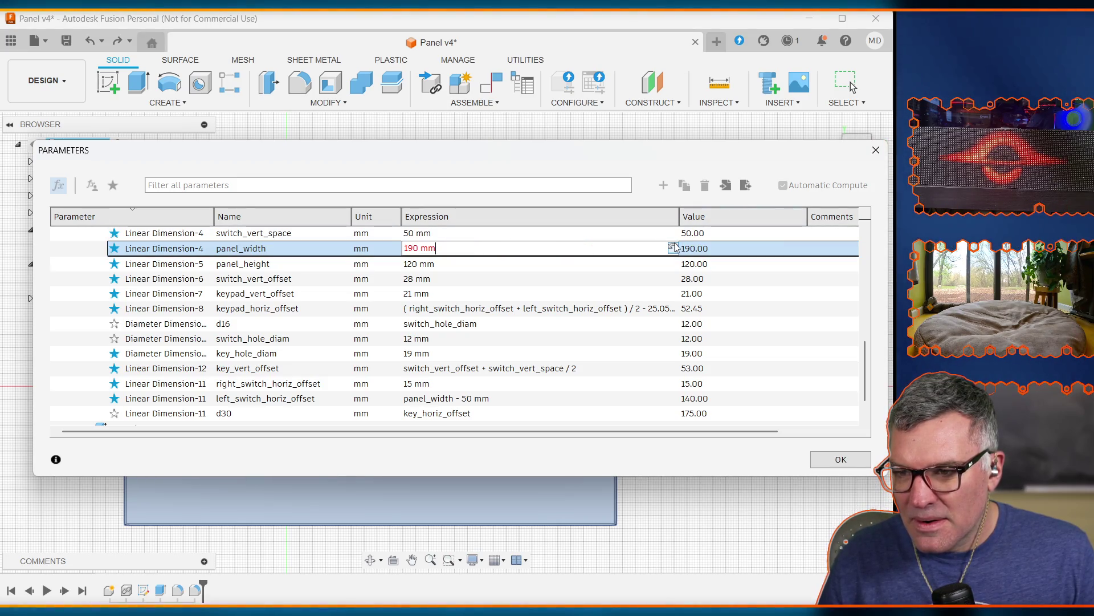
Confirm the Parameters dialog with OK to apply the changes to Panel v4
{"action": "left_click", "coordinate": [853, 464]}
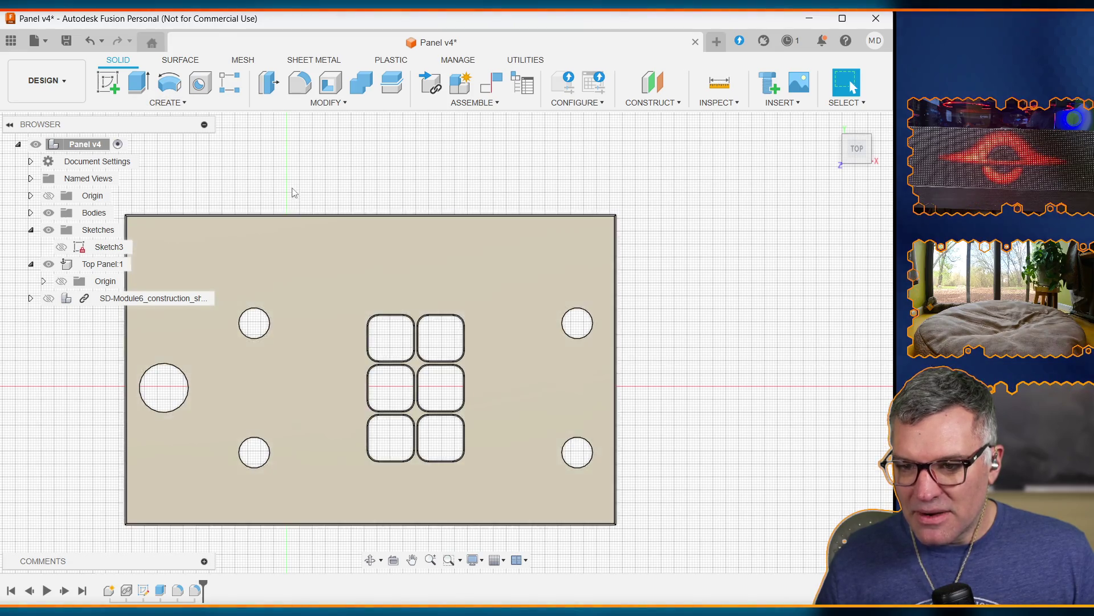
Open Sketch3 and inspect the 15.00 and fx: 140.00 (panel_width - 50 mm) switch offset dimensions
{"action": "double_click", "coordinate": [144, 591]}
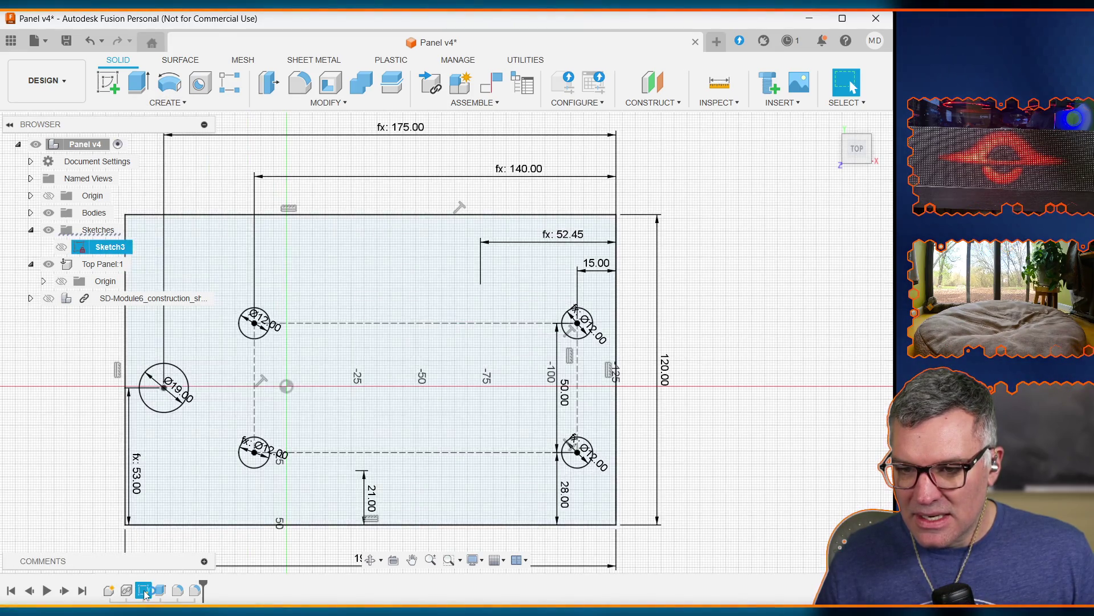
{"action": "scroll", "coordinate": [431, 220], "scroll_direction": "down", "scroll_amount": 1}
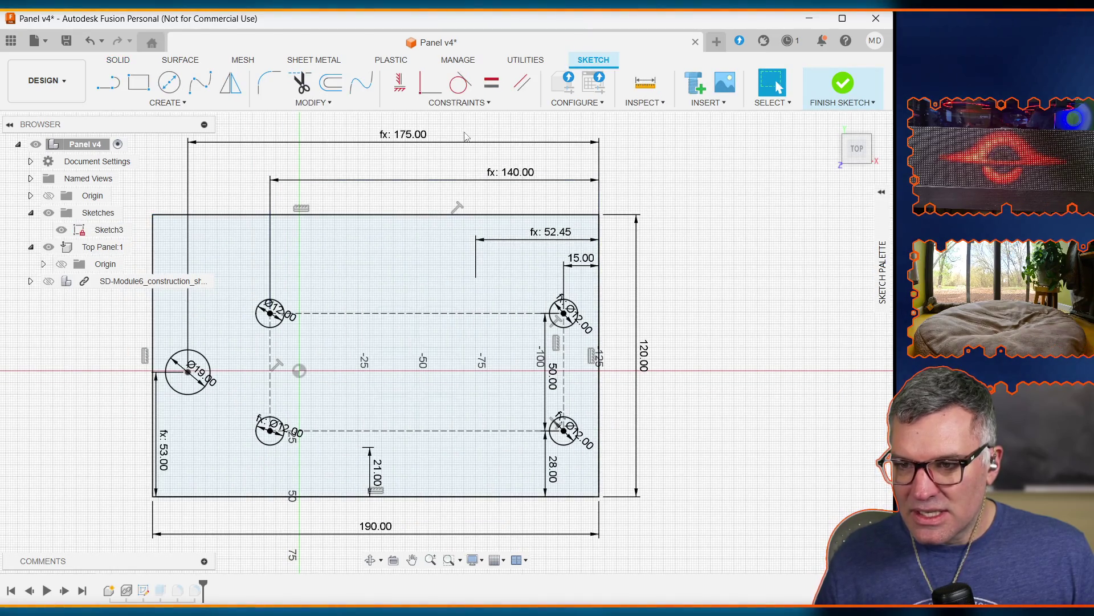
{"action": "left_click", "coordinate": [588, 267]}
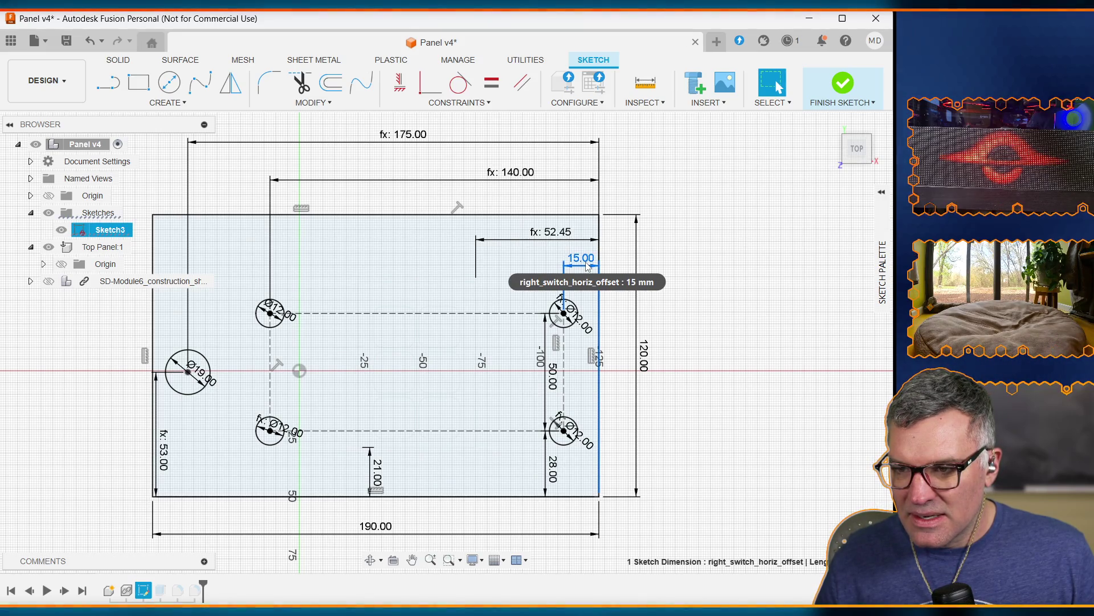
{"action": "left_click", "coordinate": [519, 179]}
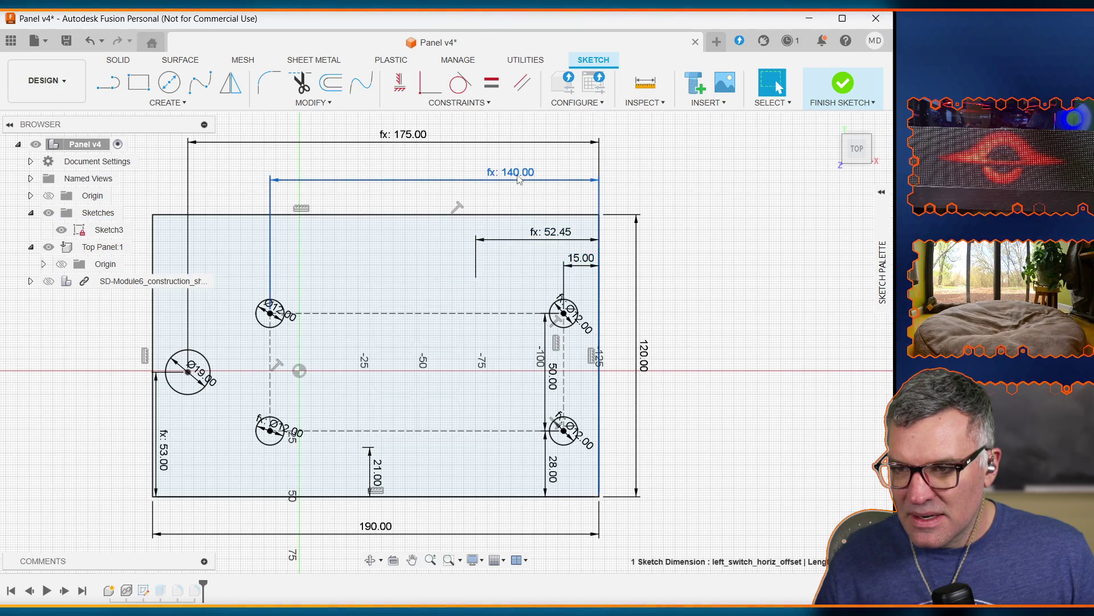
{"action": "left_click", "coordinate": [519, 180]}
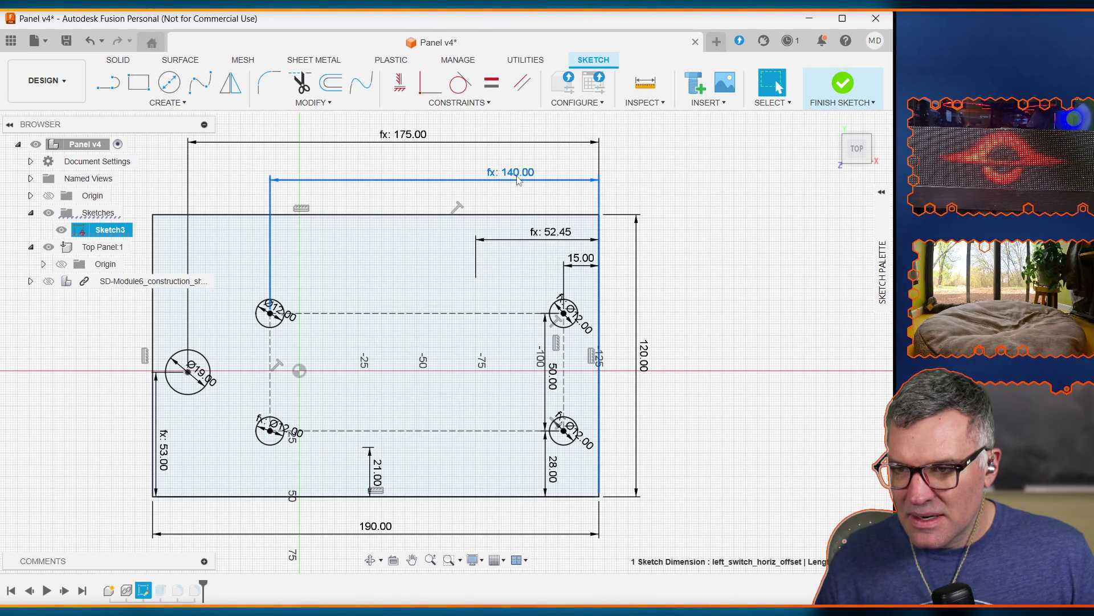
{"action": "left_click", "coordinate": [518, 178]}
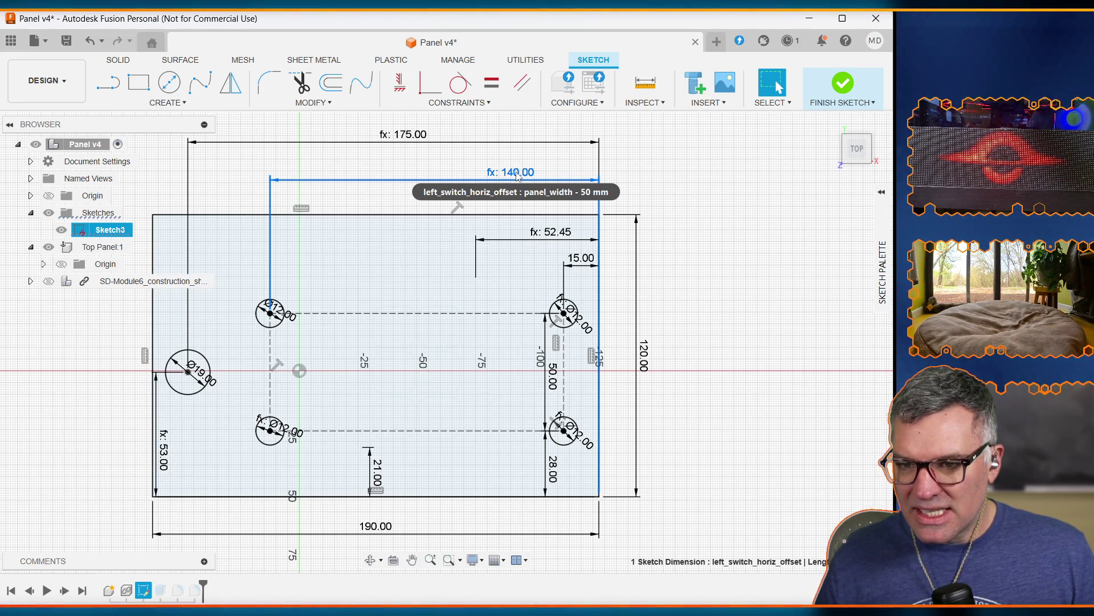
Replace the left switch offset's panel_width - 50 mm formula with a fixed 140
{"action": "double_click", "coordinate": [517, 174]}
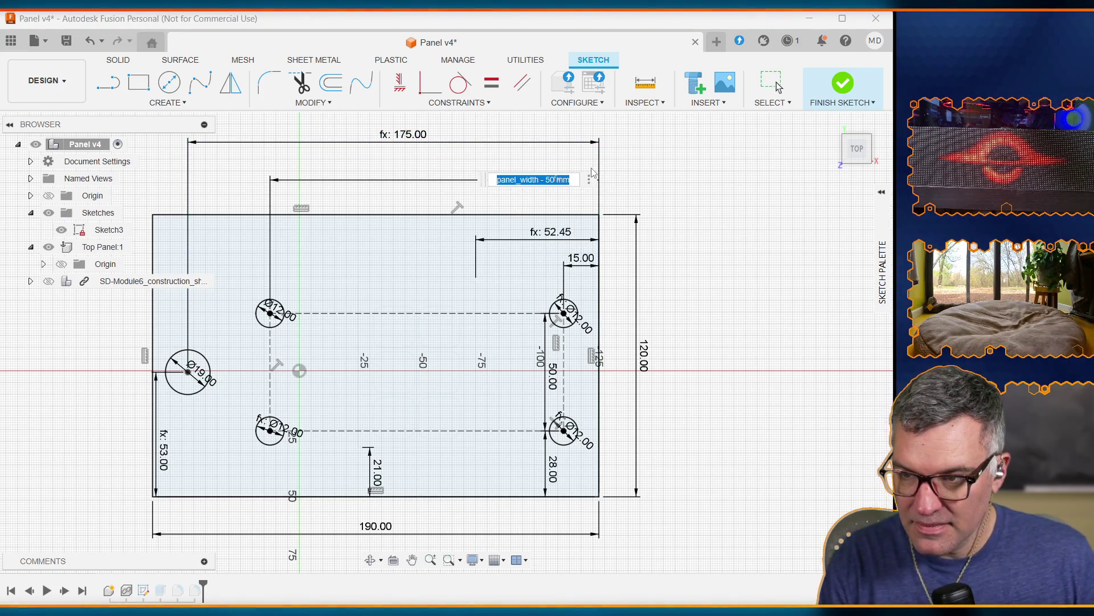
{"action": "type", "text": "140."}
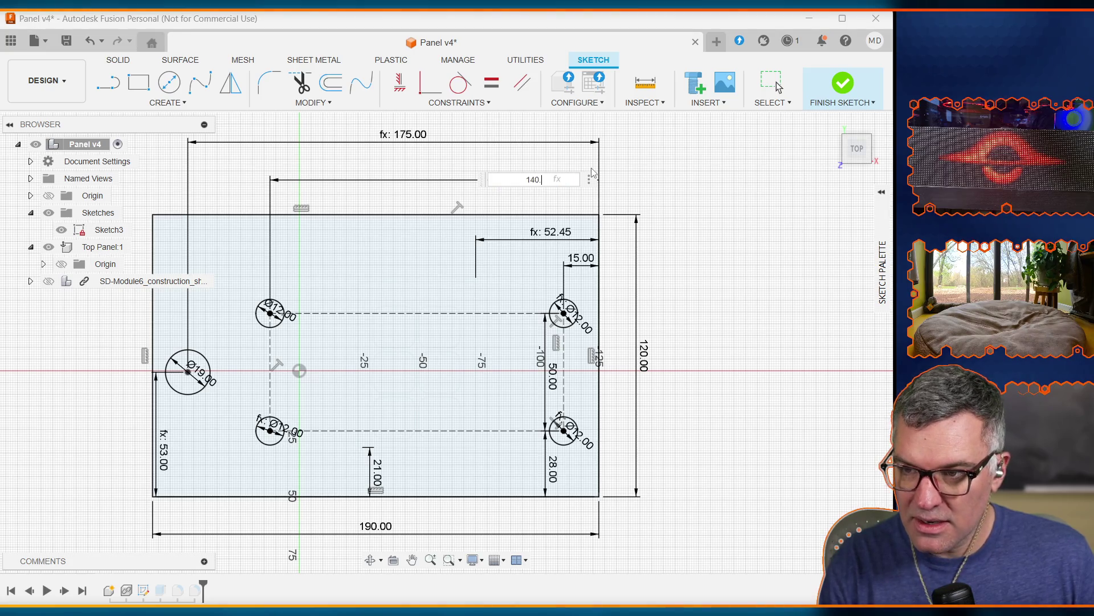
{"action": "key", "text": "Return"}
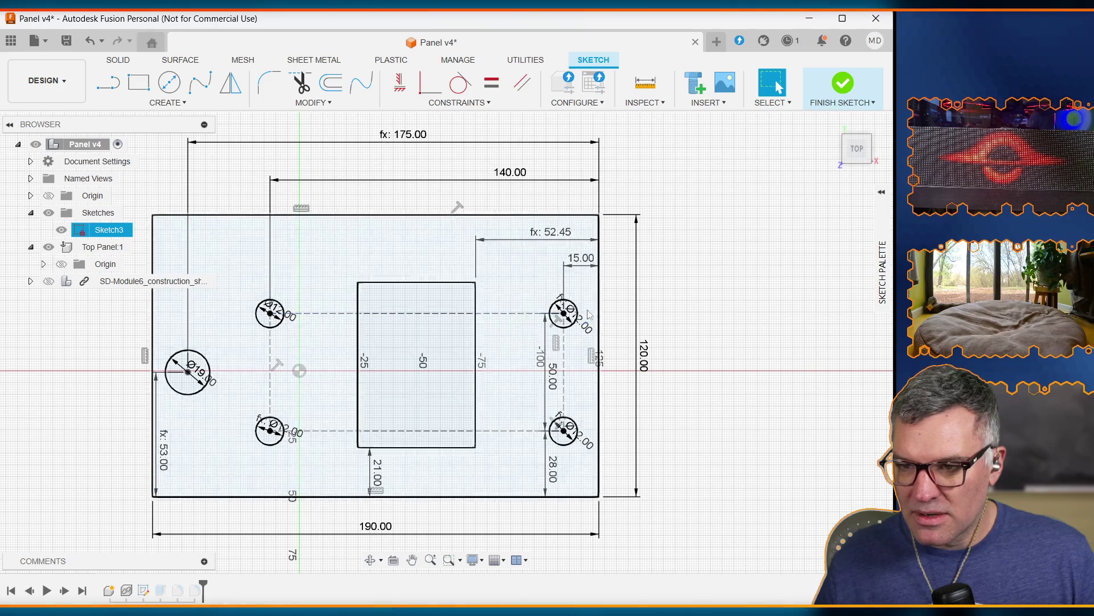
Change the right switch offset dimension from 15 to 25mm
{"action": "left_click", "coordinate": [587, 258]}
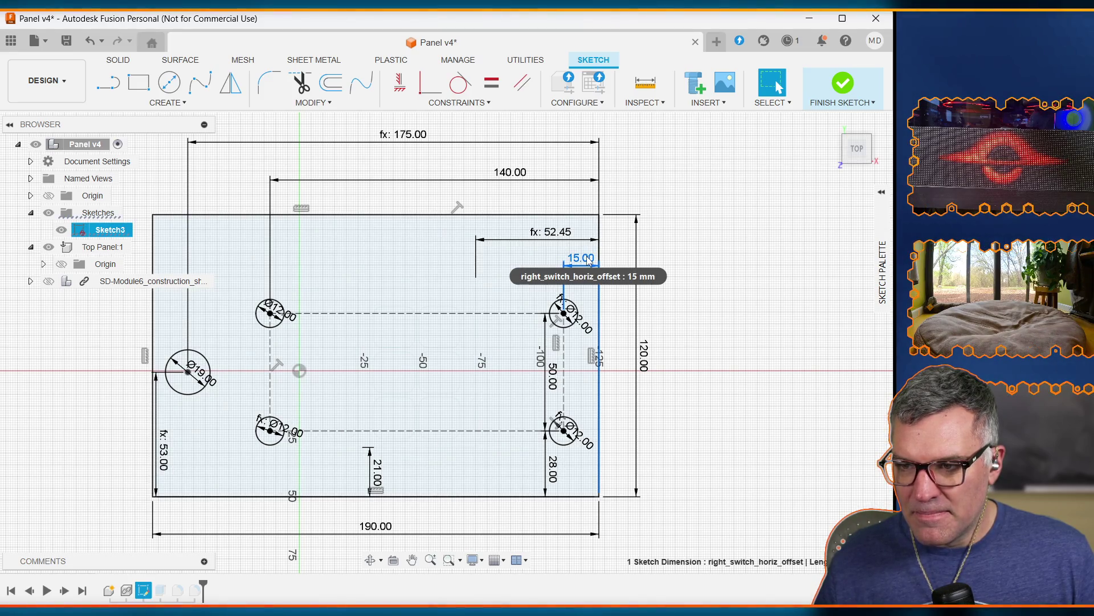
{"action": "double_click", "coordinate": [589, 261]}
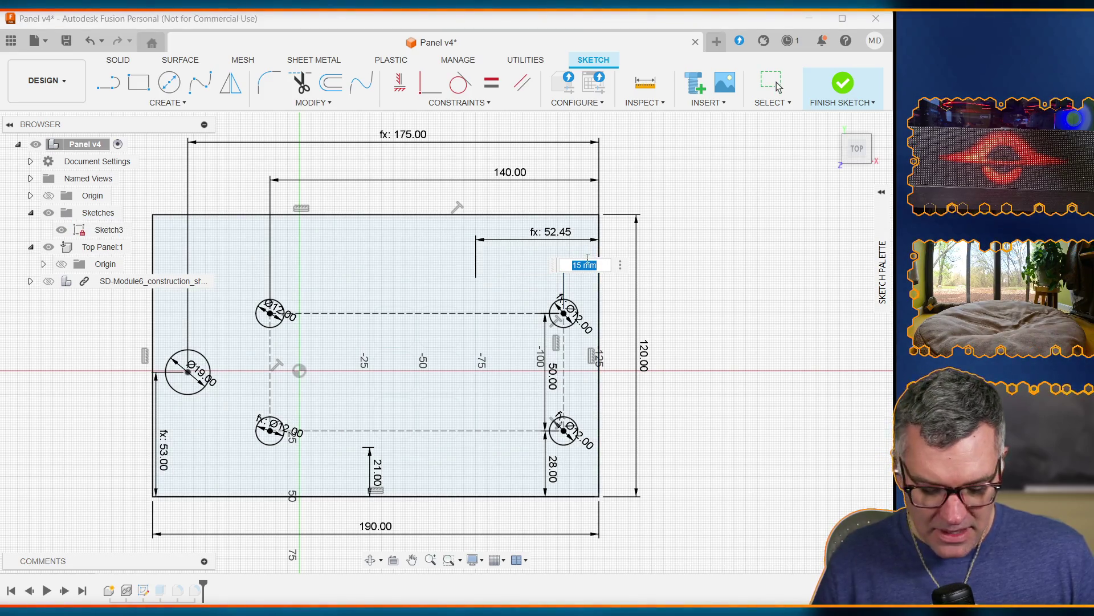
{"action": "type", "text": "25mm"}
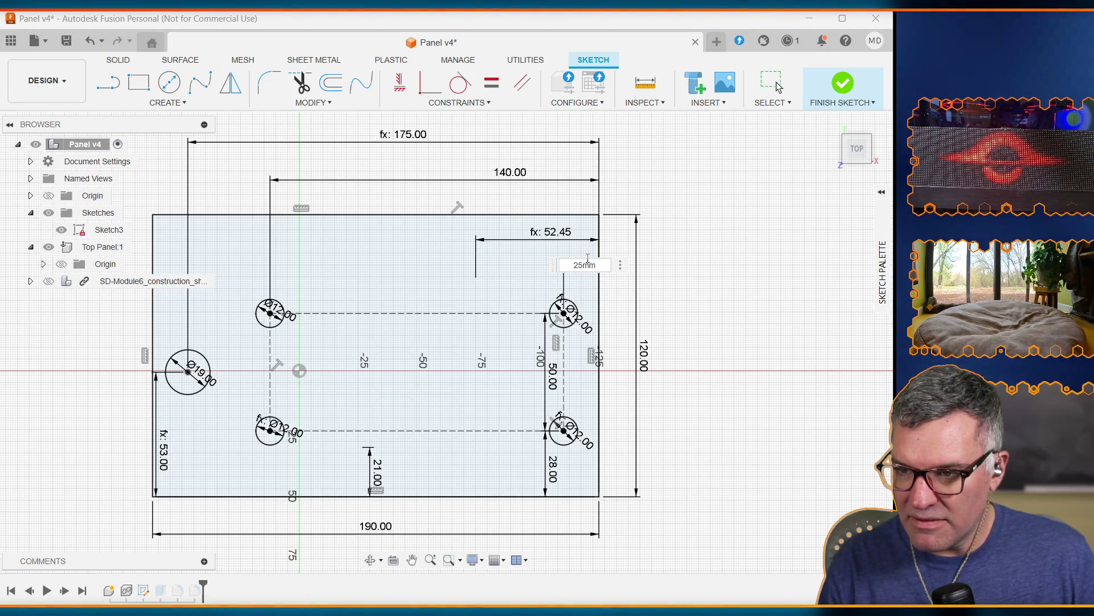
{"action": "key", "text": "Return"}
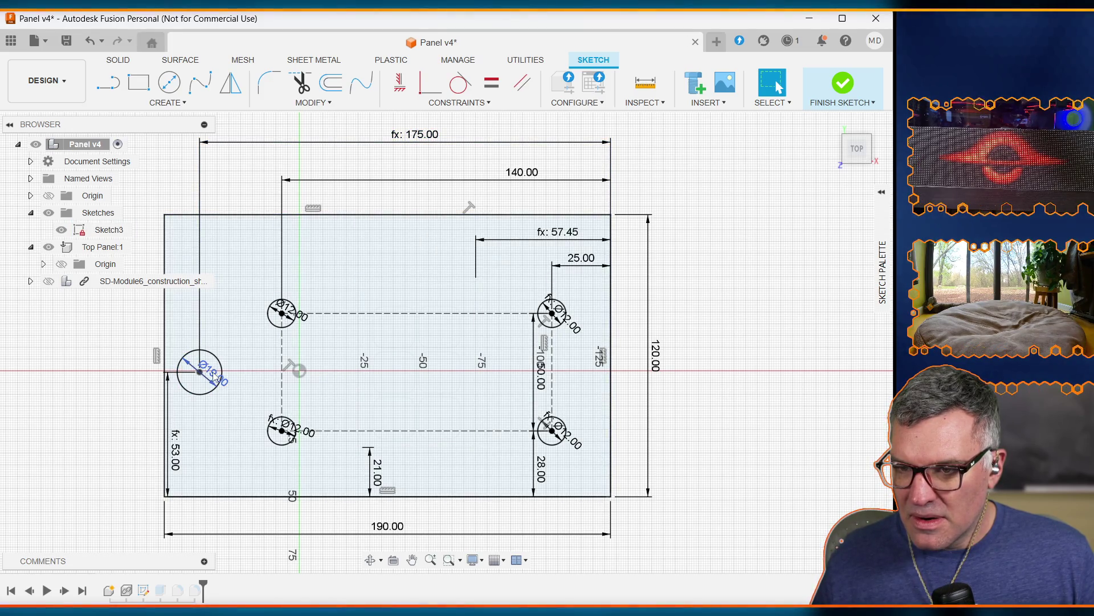
Start rewriting the 175 mm key hole dimension as key_horiz_offset = left_s…
{"action": "left_click", "coordinate": [438, 140]}
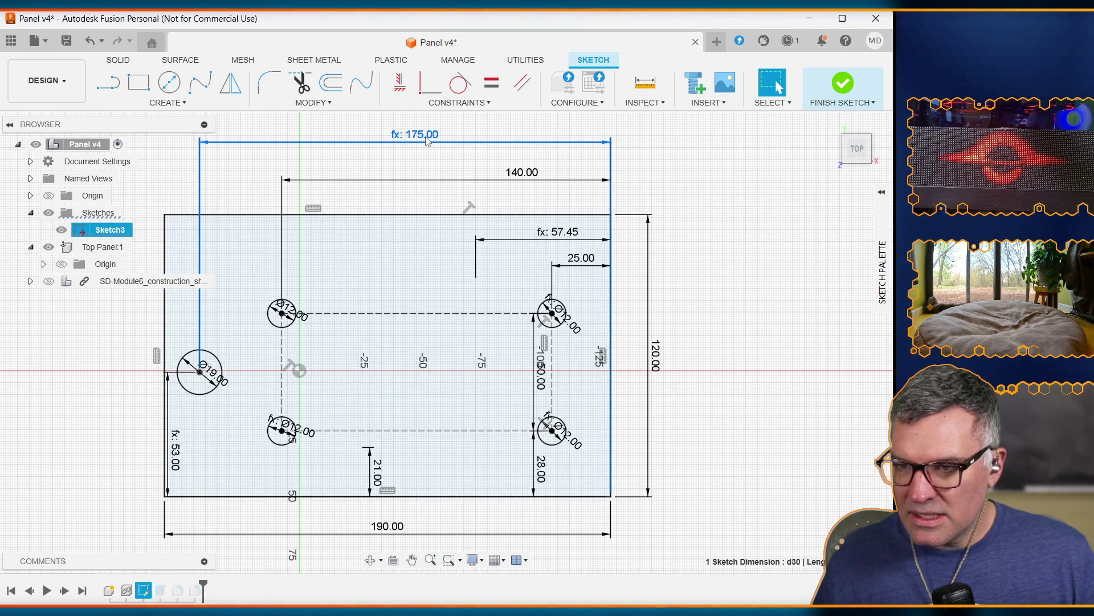
{"action": "double_click", "coordinate": [431, 139]}
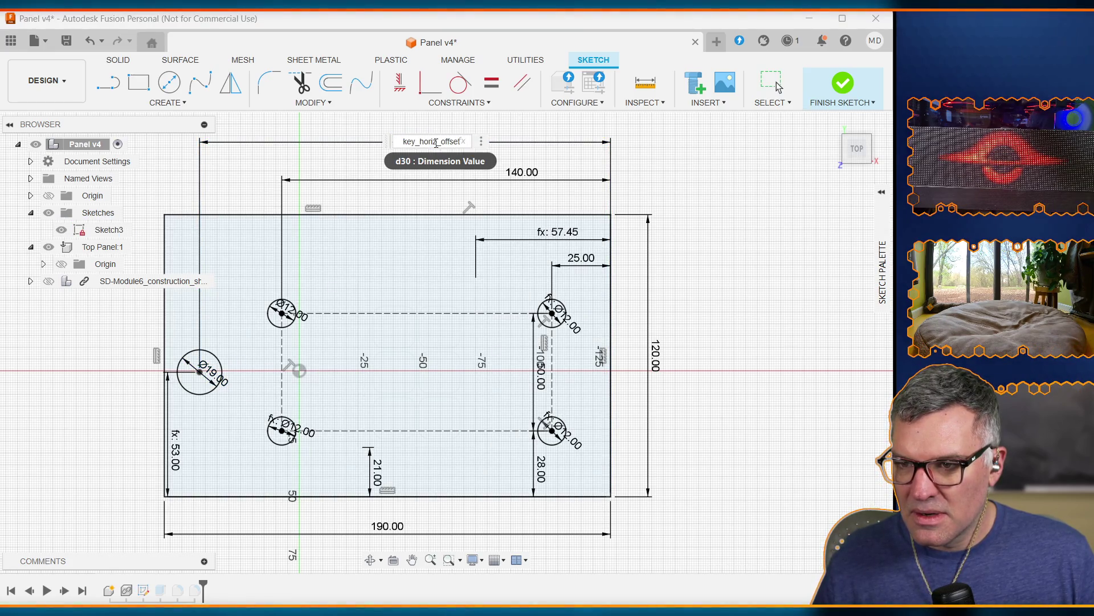
{"action": "mouse_move", "coordinate": [446, 141]}
{"action": "left_mouse_down"}
{"action": "mouse_move", "coordinate": [395, 142]}
{"action": "mouse_move", "coordinate": [431, 139]}
{"action": "left_mouse_up"}
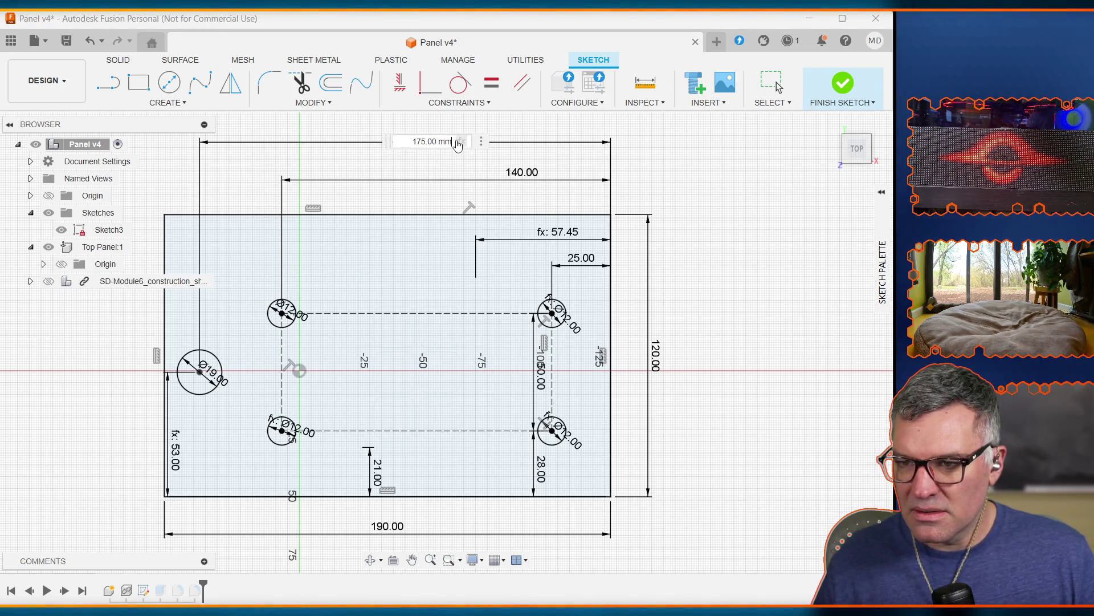
{"action": "triple_click", "coordinate": [449, 142]}
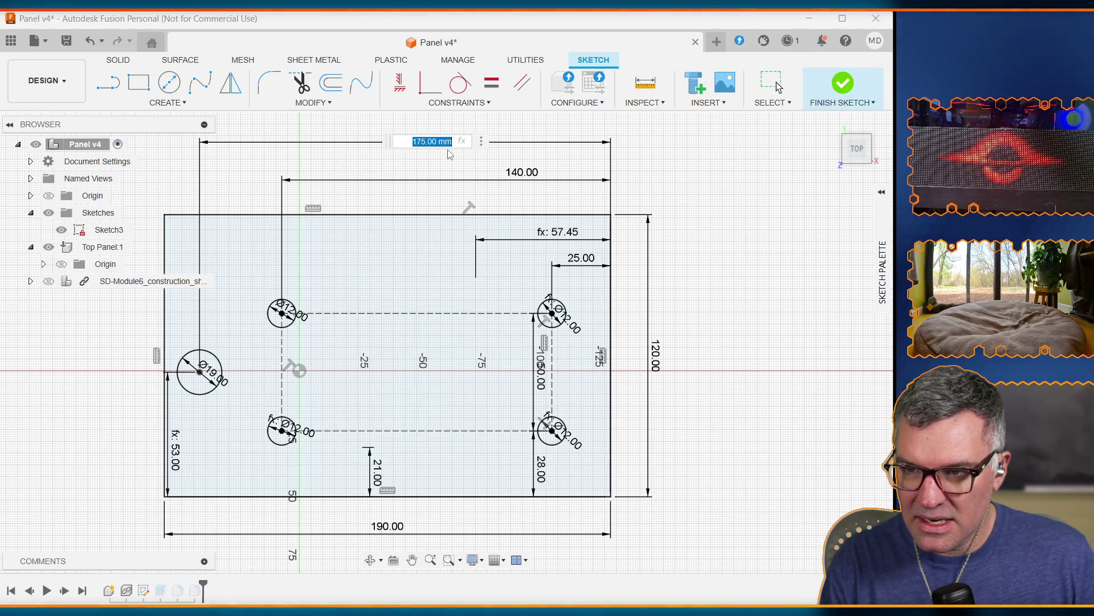
{"action": "type", "text": "ke"}
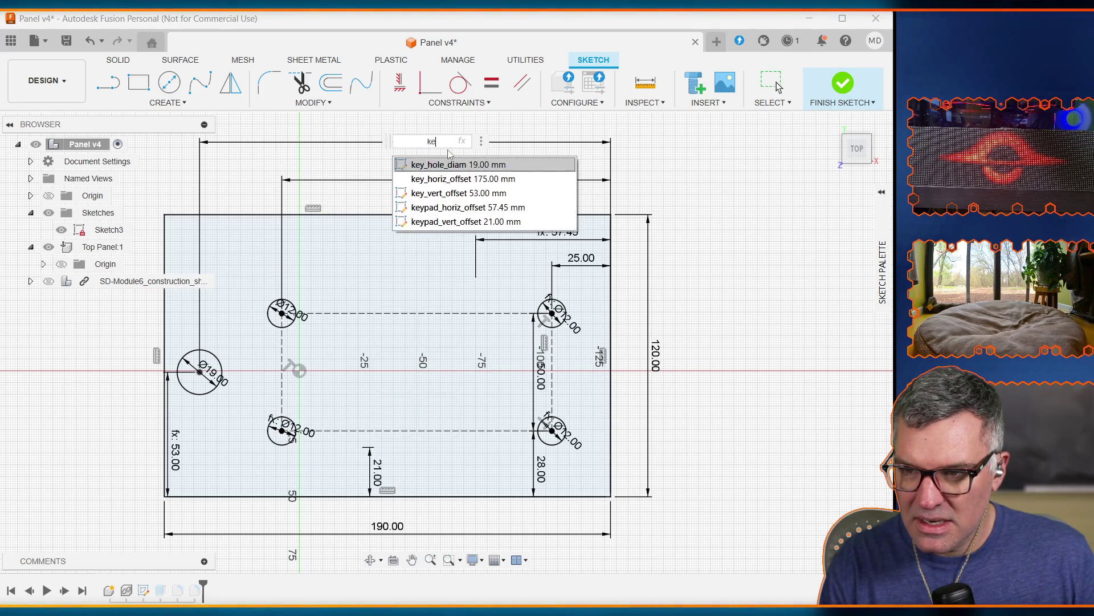
{"action": "type", "text": "y_horiz_offset ="}
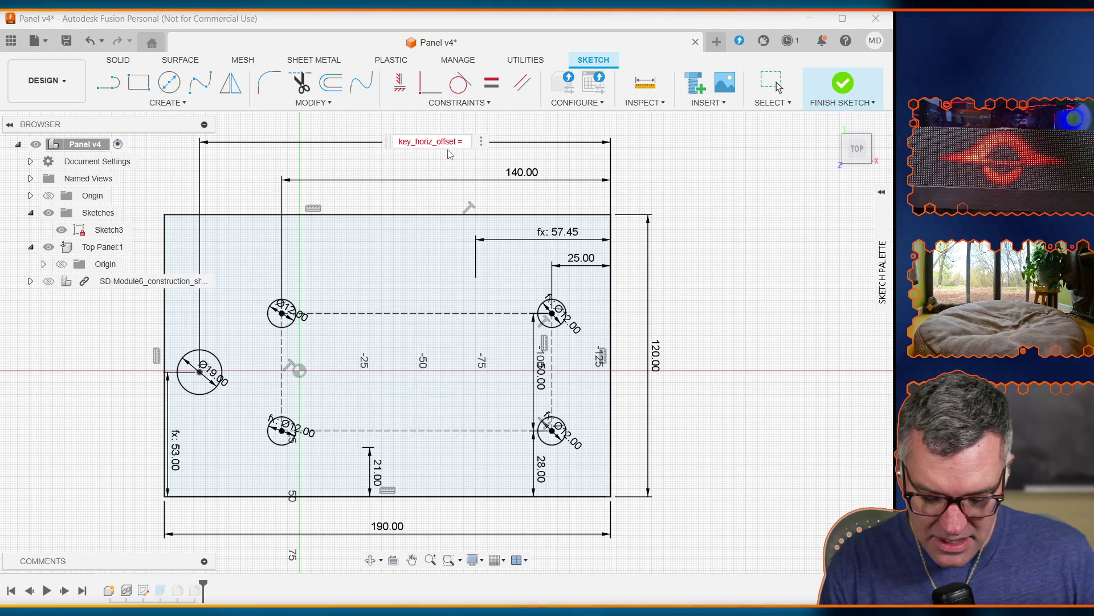
{"action": "type", "text": "left"}
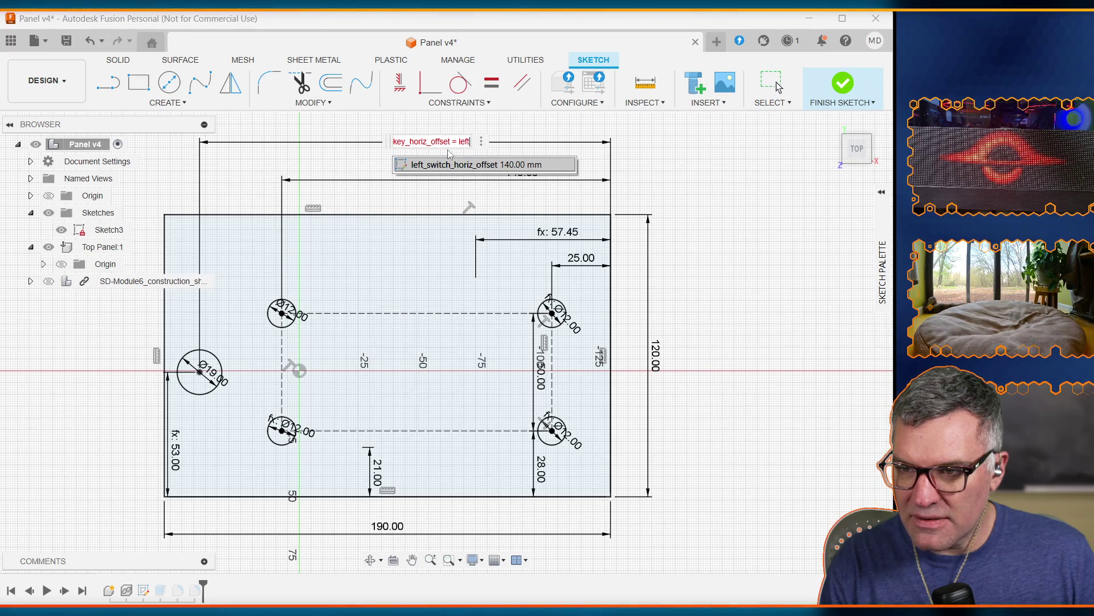
{"action": "key", "text": "Escape"}
{"action": "type", "text": "_s"}
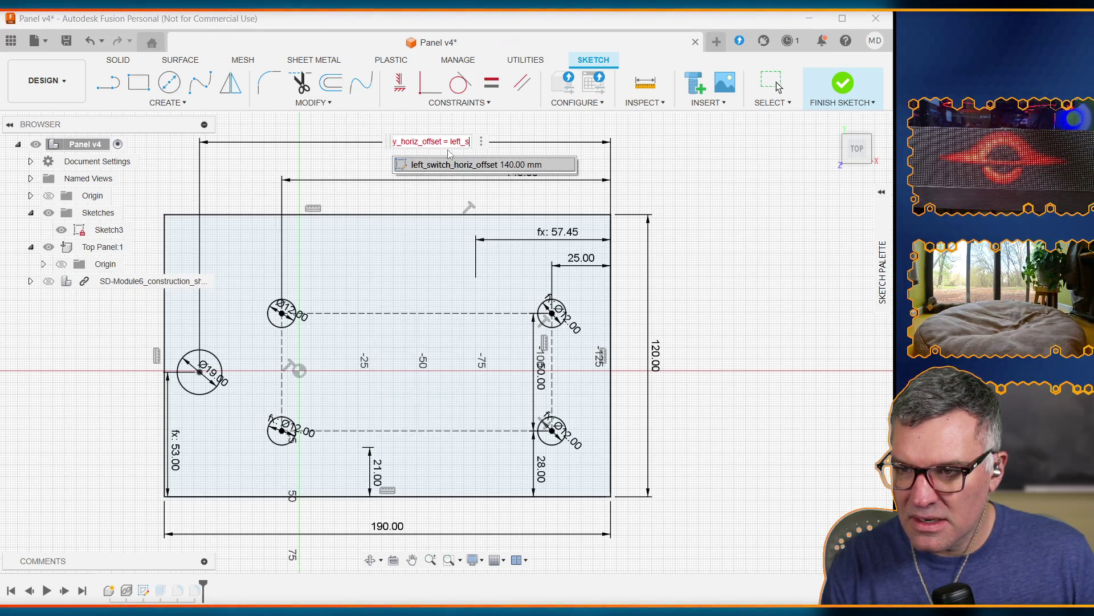
Complete key_horiz_offset = left_switch_horiz_offset + 35mm, then delete the top 175 mm dimension
{"action": "left_click", "coordinate": [457, 166]}
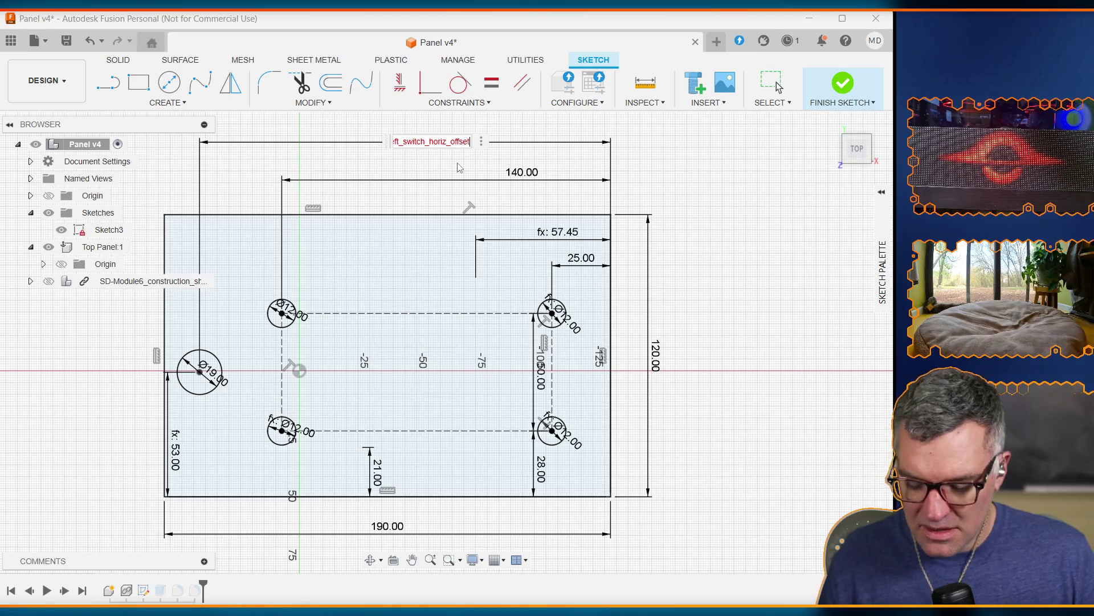
{"action": "type", "text": "+35"}
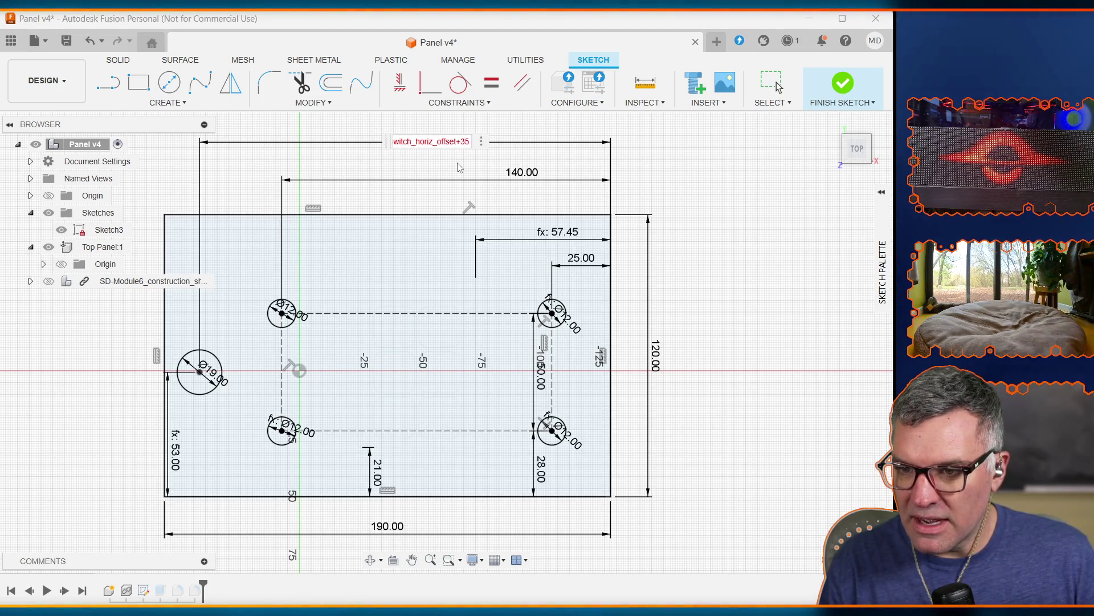
{"action": "type", "text": "mm"}
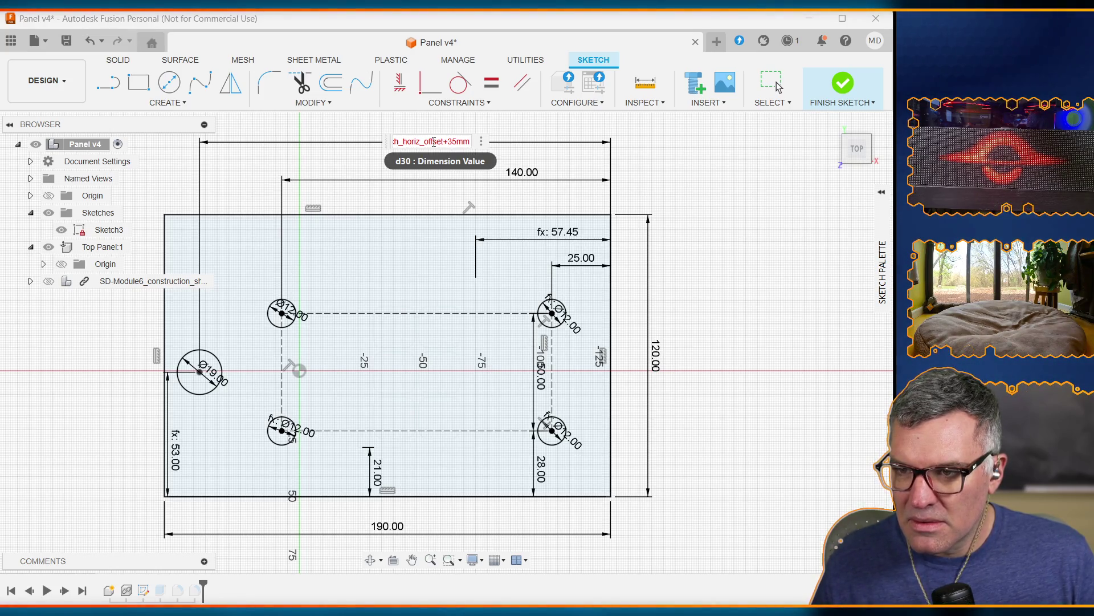
{"action": "key", "text": "Home"}
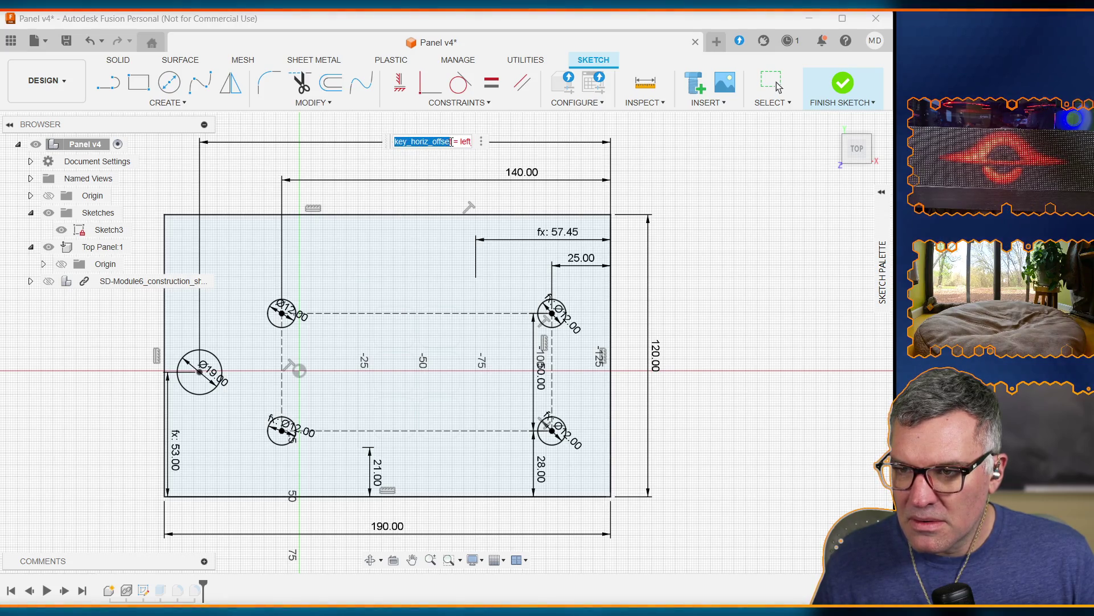
{"action": "key", "text": "ctrl+a"}
{"action": "left_click", "coordinate": [455, 140]}
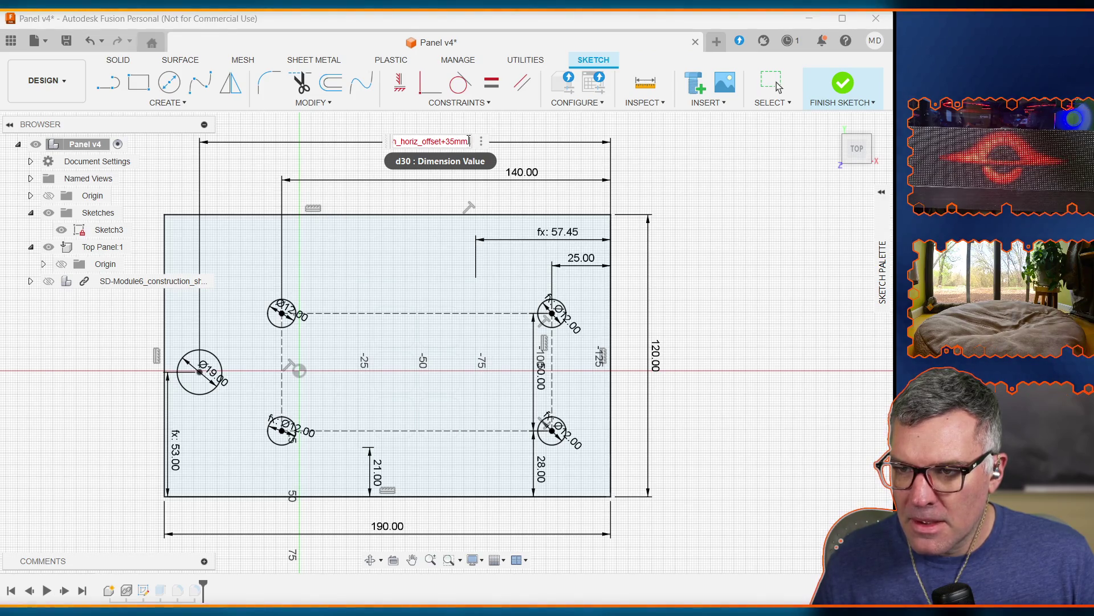
{"action": "left_click", "coordinate": [450, 141]}
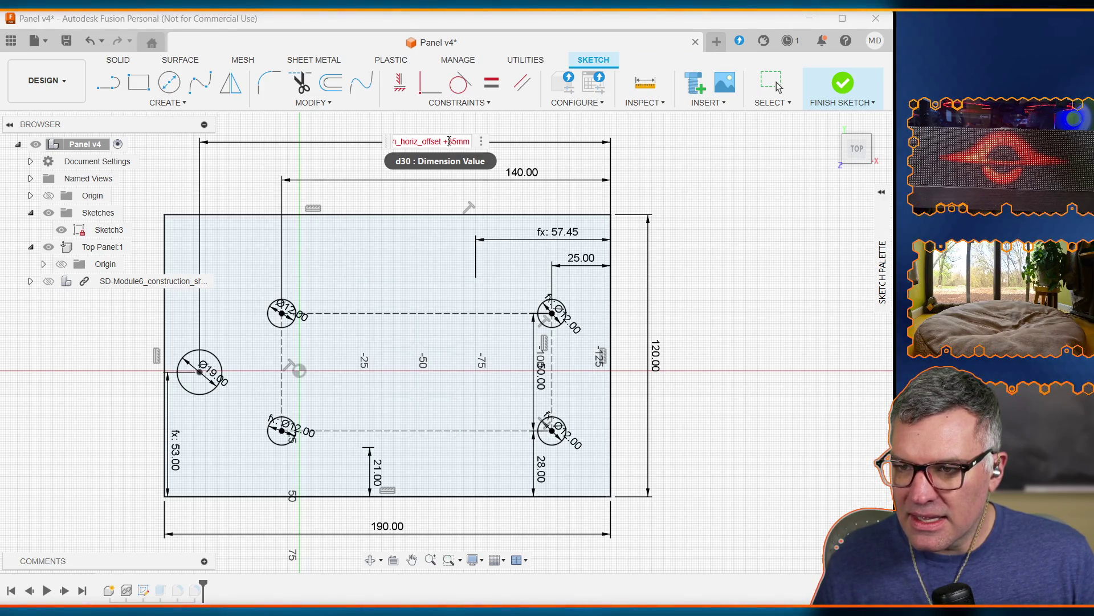
{"action": "key", "text": "ctrl+a"}
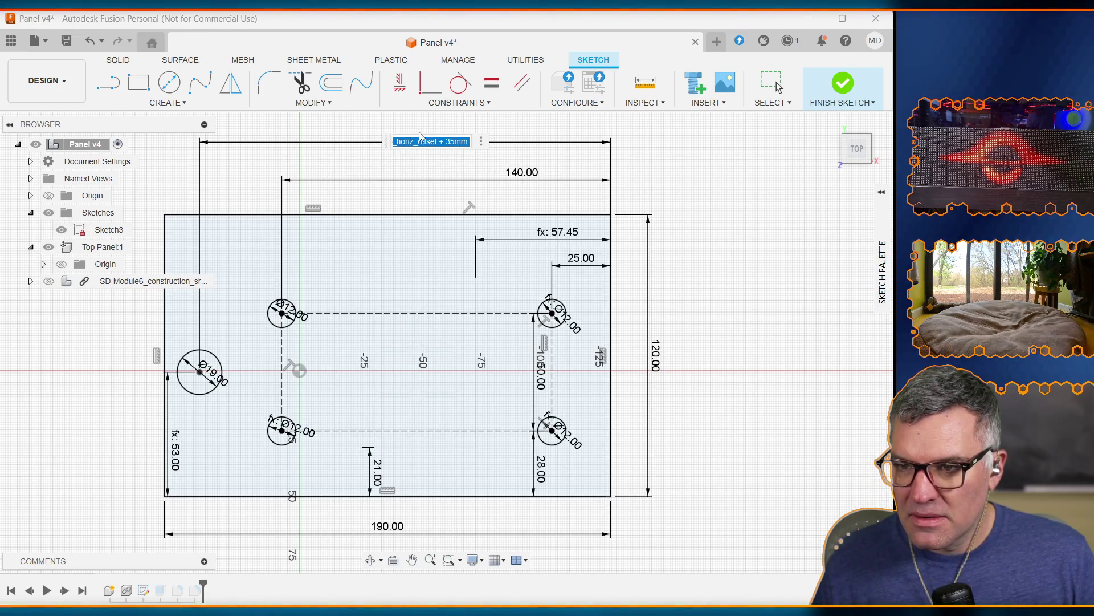
{"action": "key", "text": "Return"}
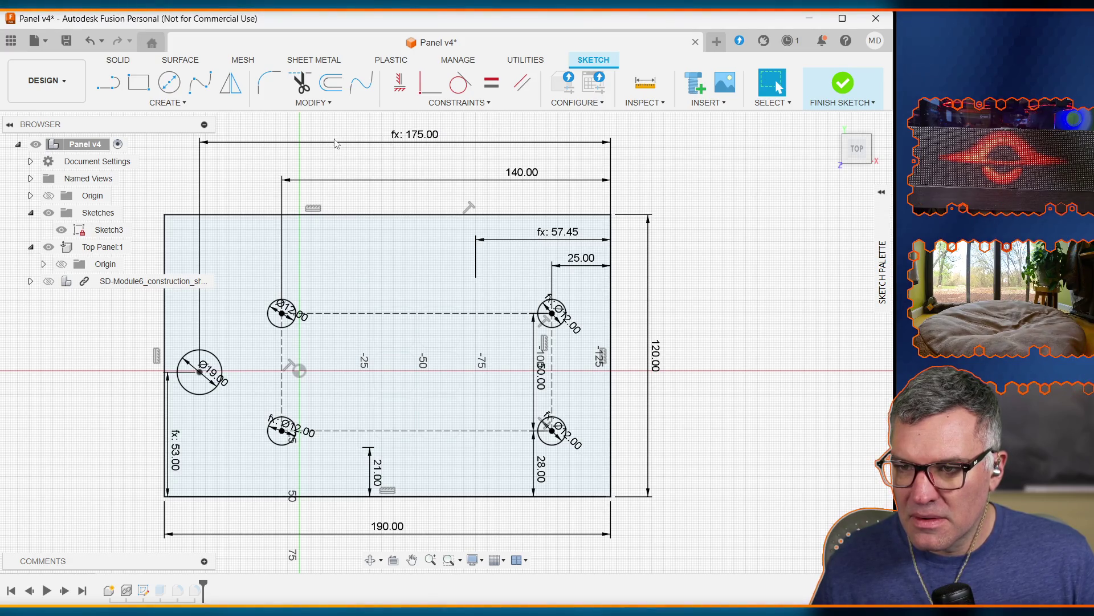
{"action": "left_click", "coordinate": [335, 144]}
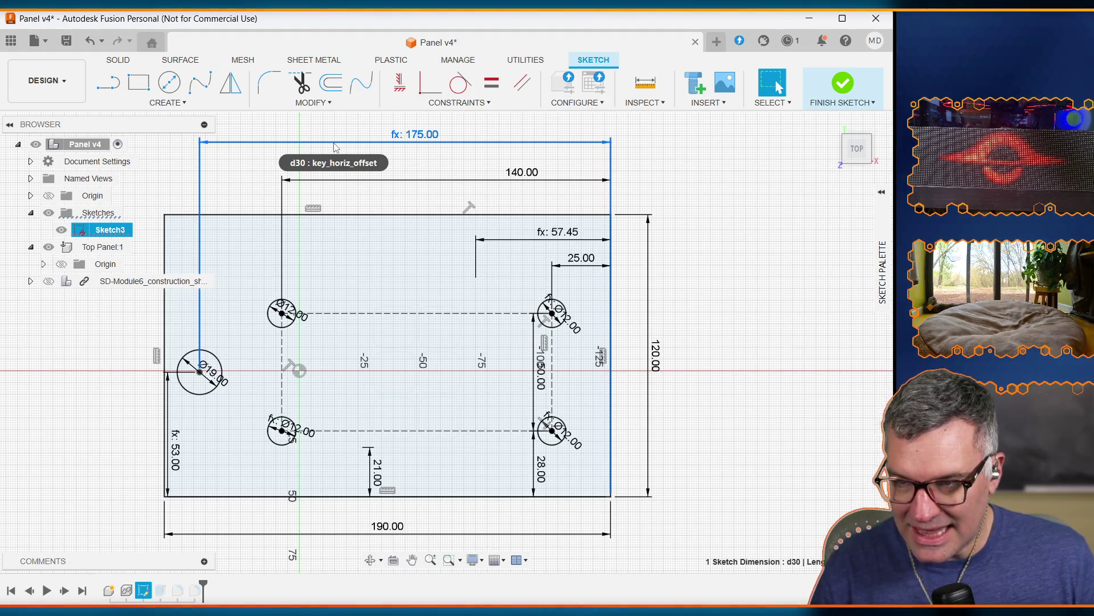
{"action": "key", "text": "Delete"}
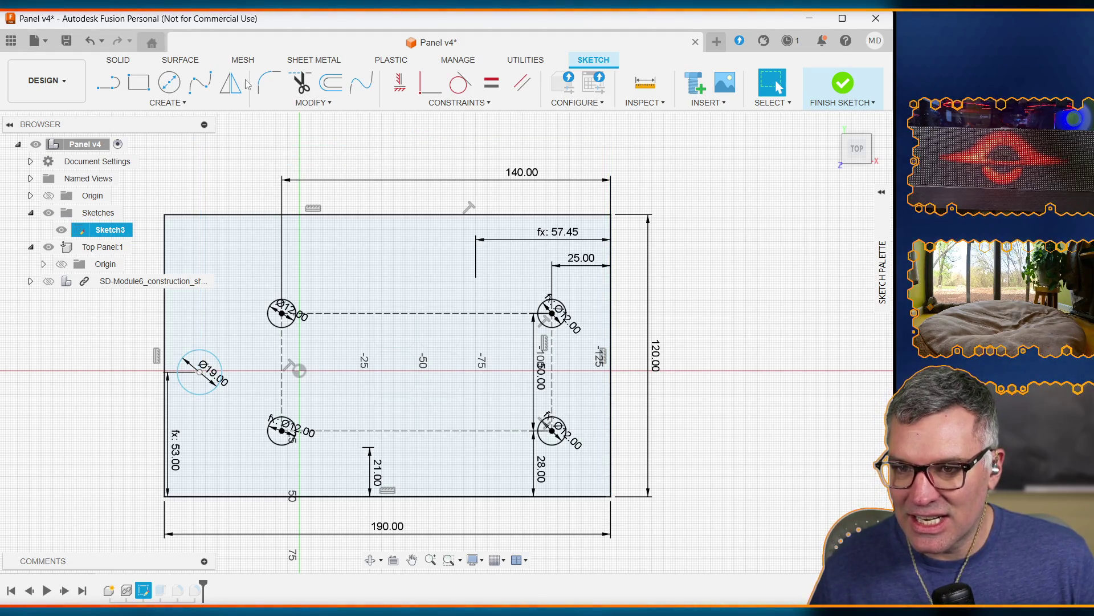
Dimension the Ø19 key hole to the panel's right edge above the panel, driven by key_horiz_offset
{"action": "left_click", "coordinate": [161, 104]}
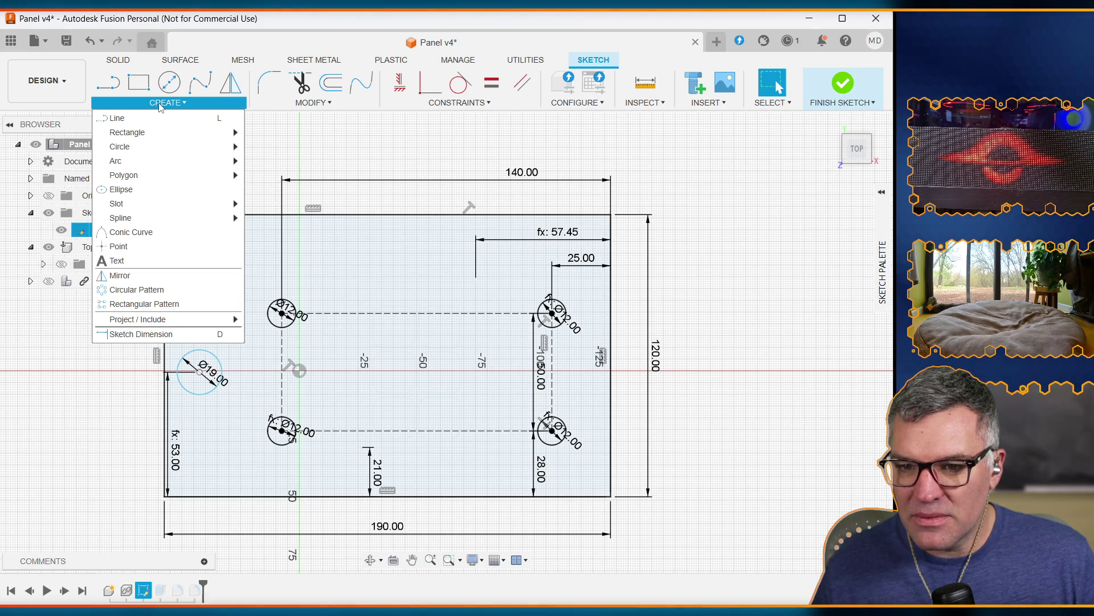
{"action": "left_click", "coordinate": [161, 104]}
{"action": "left_click", "coordinate": [165, 104]}
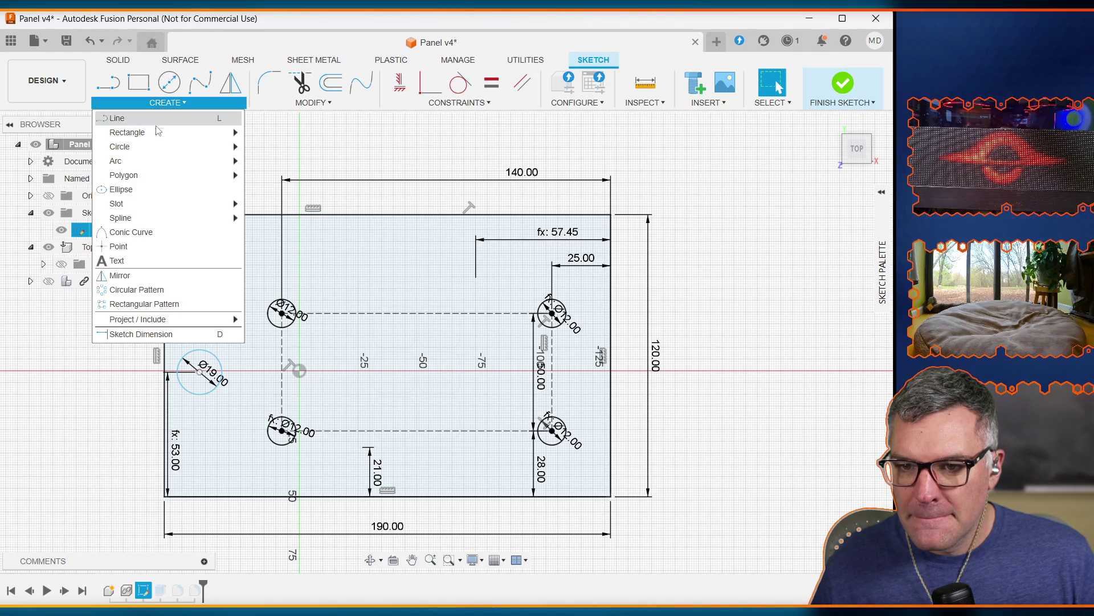
{"action": "left_click", "coordinate": [165, 334]}
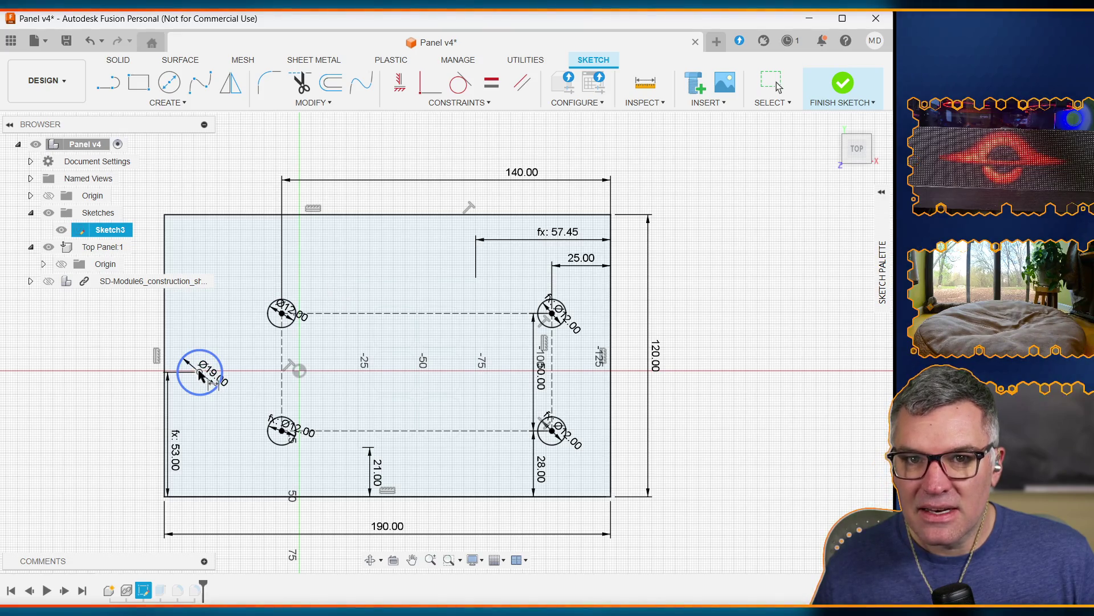
{"action": "left_click", "coordinate": [200, 373]}
{"action": "left_click", "coordinate": [611, 376]}
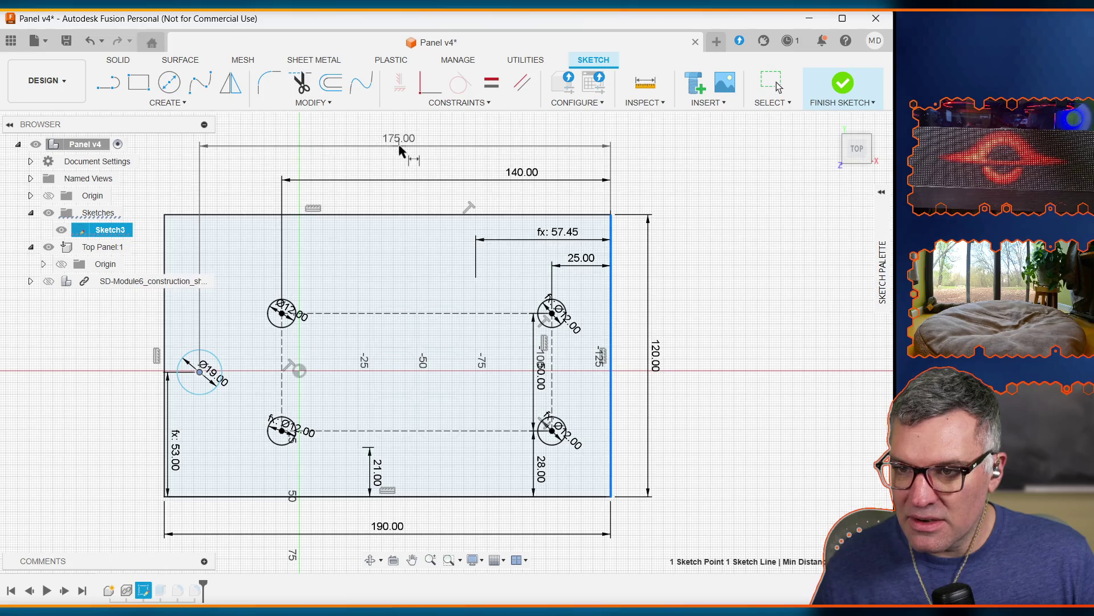
{"action": "left_click", "coordinate": [399, 147]}
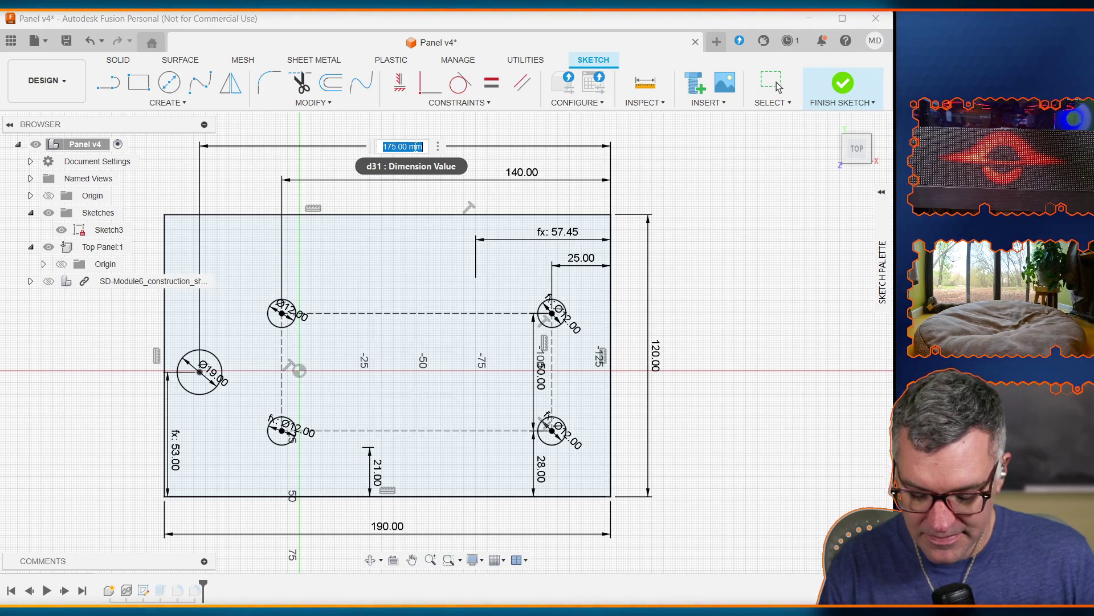
{"action": "type", "text": "key"}
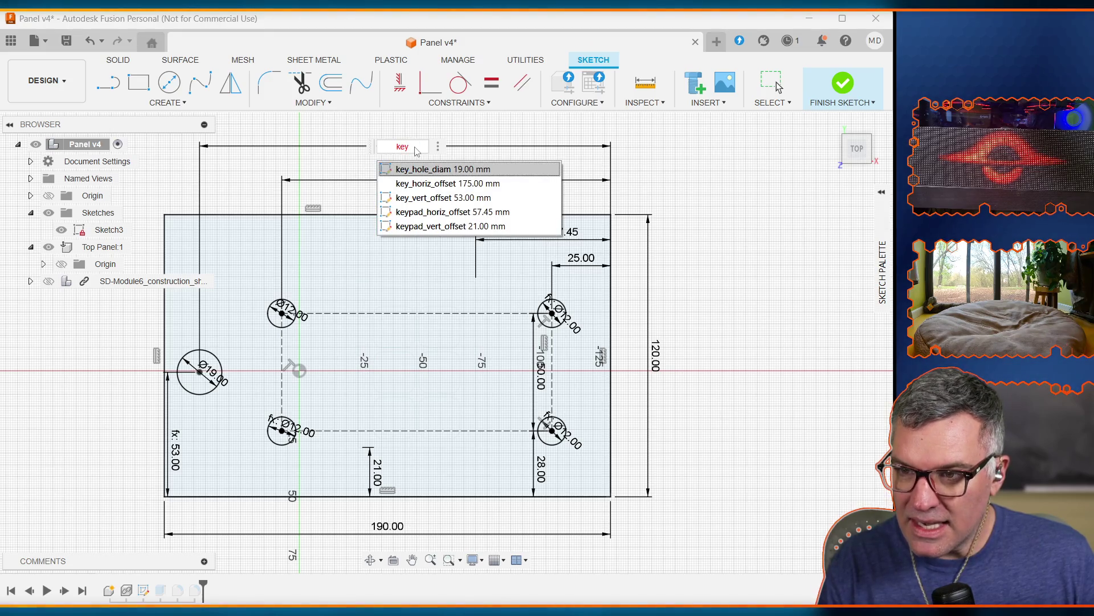
{"action": "key", "text": "Down"}
{"action": "key", "text": "Return"}
{"action": "key", "text": "Return"}
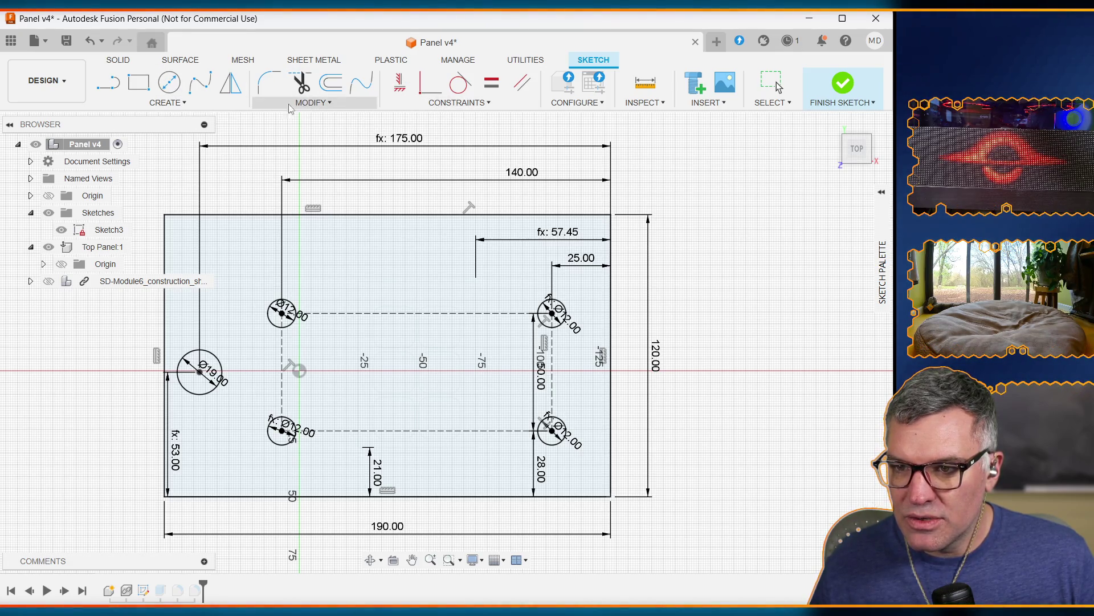
{"action": "left_click", "coordinate": [312, 102]}
{"action": "left_click", "coordinate": [333, 250]}
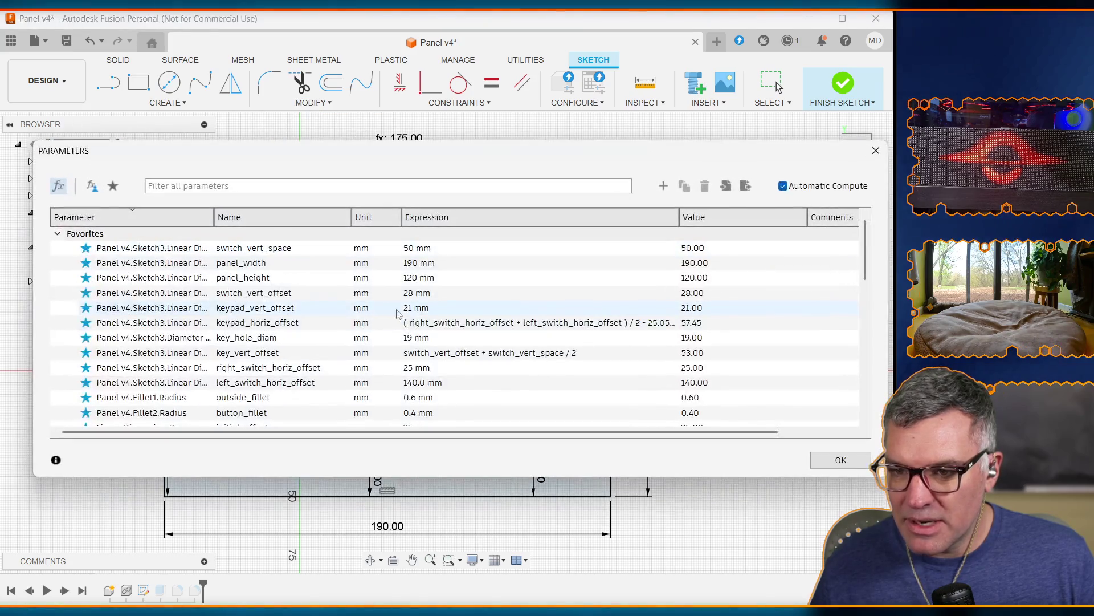
{"action": "left_click", "coordinate": [303, 351]}
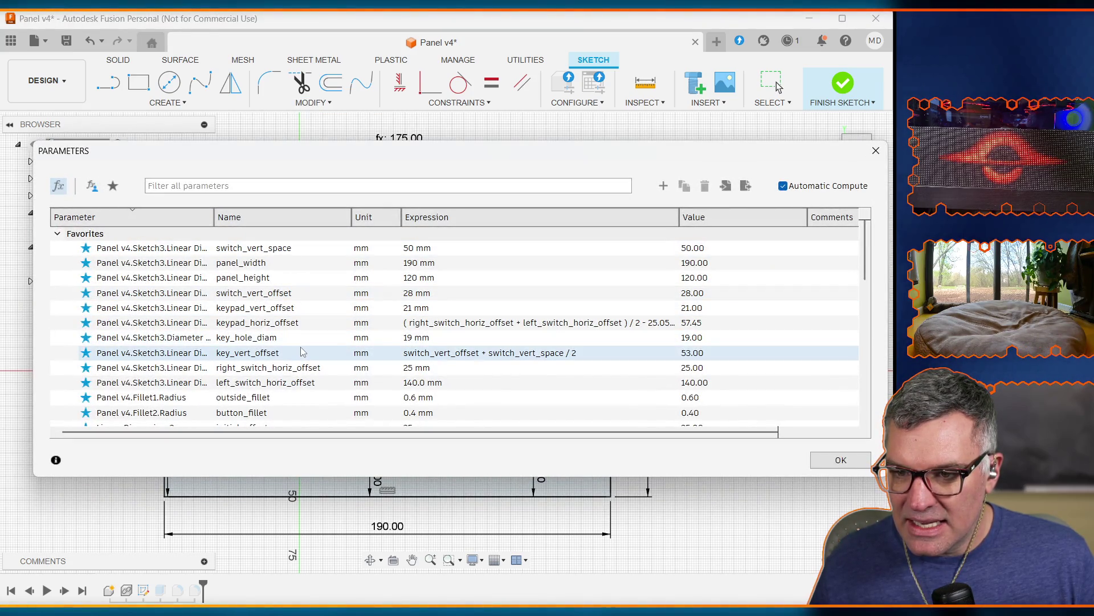
{"action": "left_click", "coordinate": [347, 220]}
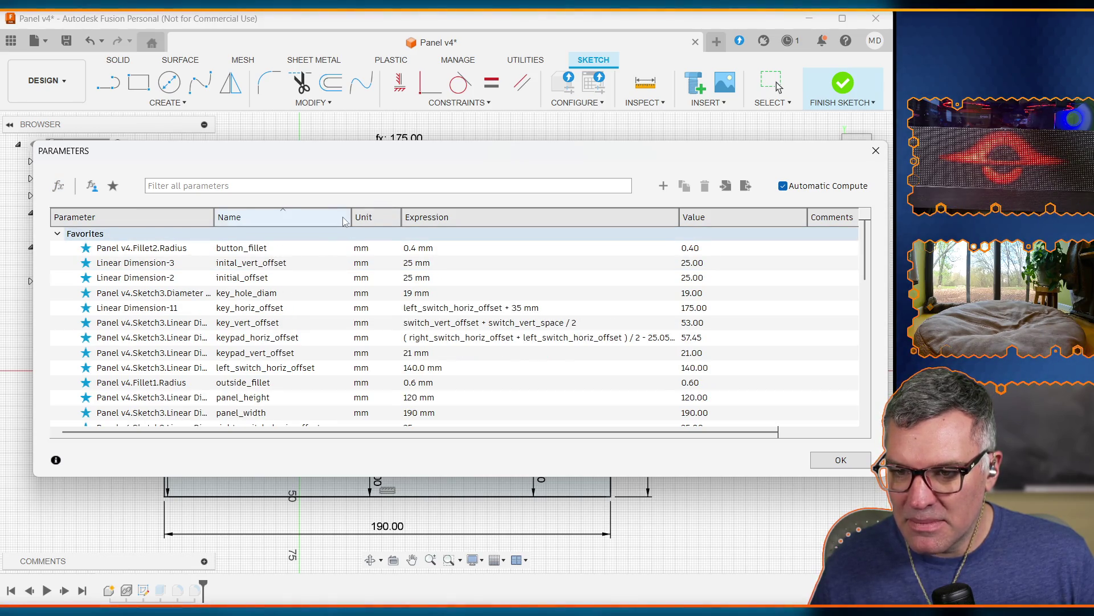
{"action": "double_click", "coordinate": [274, 307]}
{"action": "left_click", "coordinate": [433, 312]}
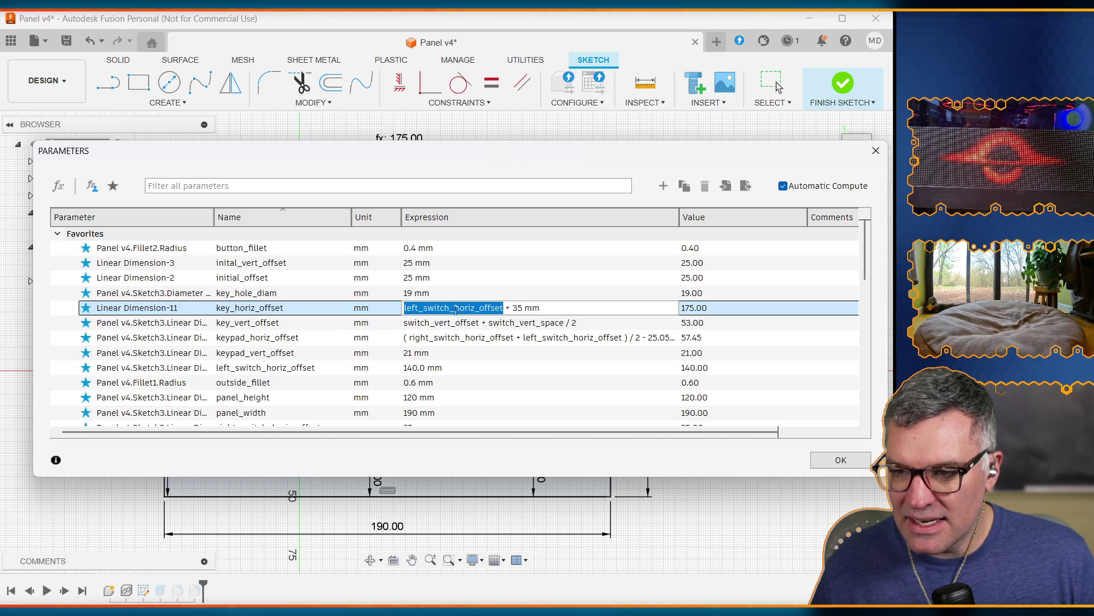
{"action": "left_click", "coordinate": [544, 311]}
{"action": "triple_click", "coordinate": [556, 307]}
{"action": "left_click", "coordinate": [622, 308]}
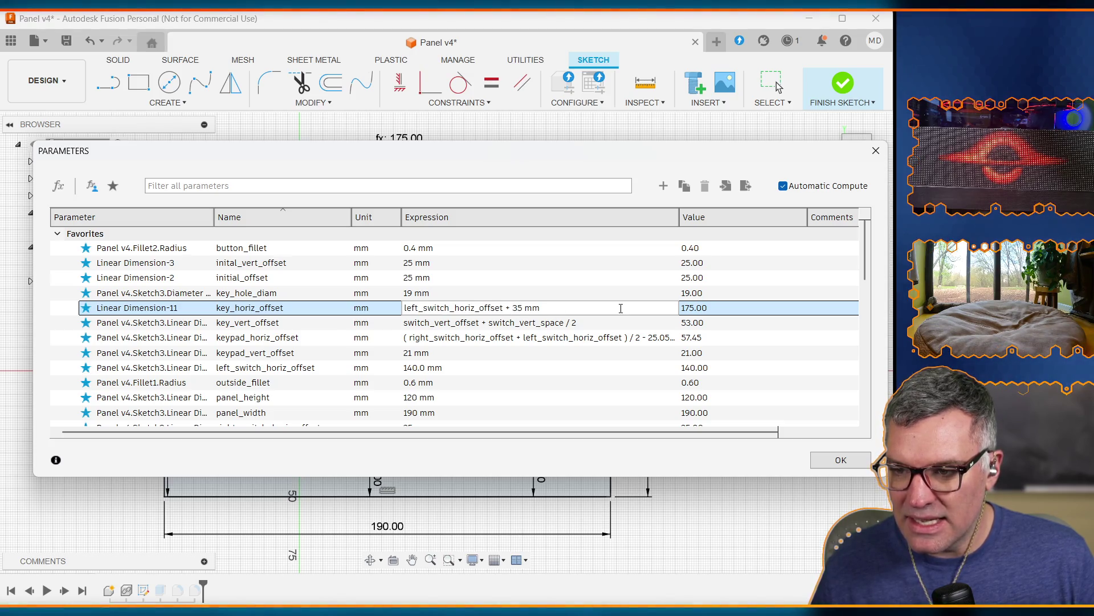
{"action": "key", "text": "Return"}
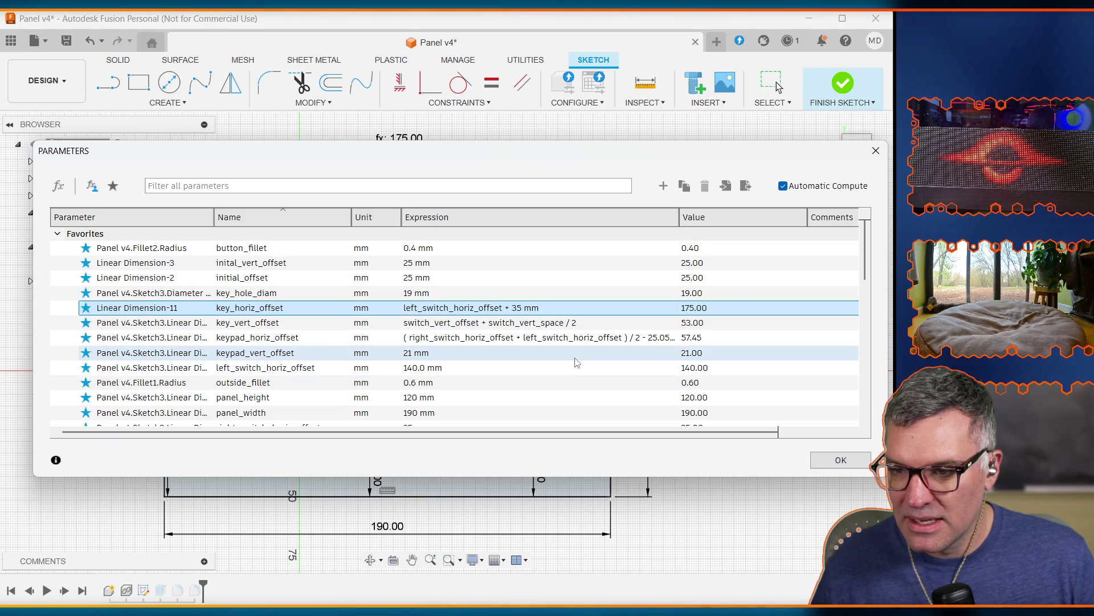
{"action": "scroll", "coordinate": [504, 334], "scroll_direction": "down", "scroll_amount": 1}
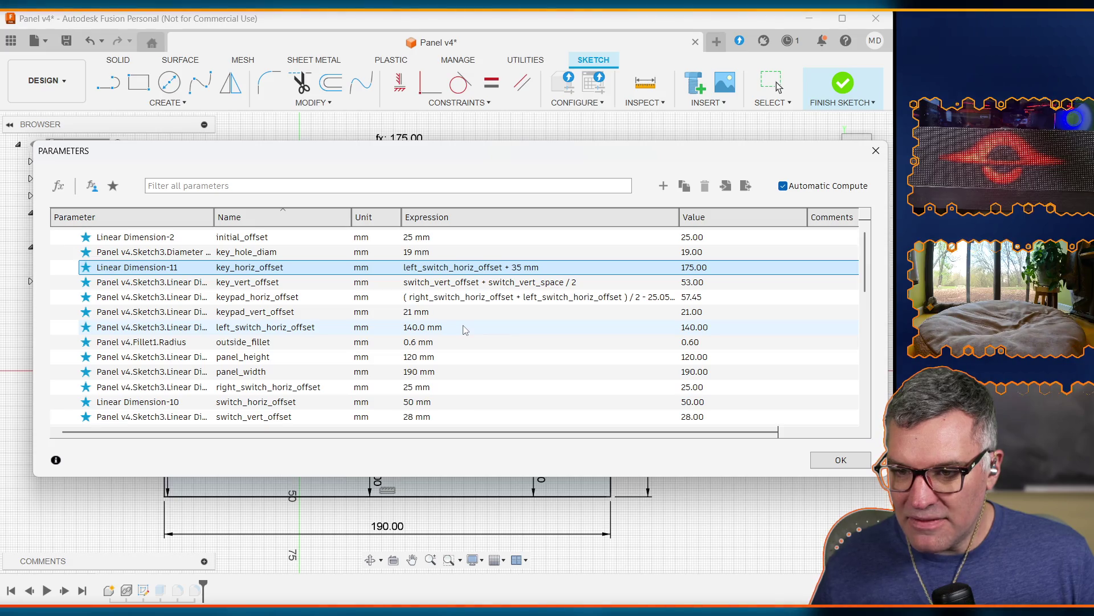
{"action": "scroll", "coordinate": [473, 333], "scroll_direction": "down", "scroll_amount": 5}
{"action": "scroll", "coordinate": [516, 338], "scroll_direction": "up", "scroll_amount": 2}
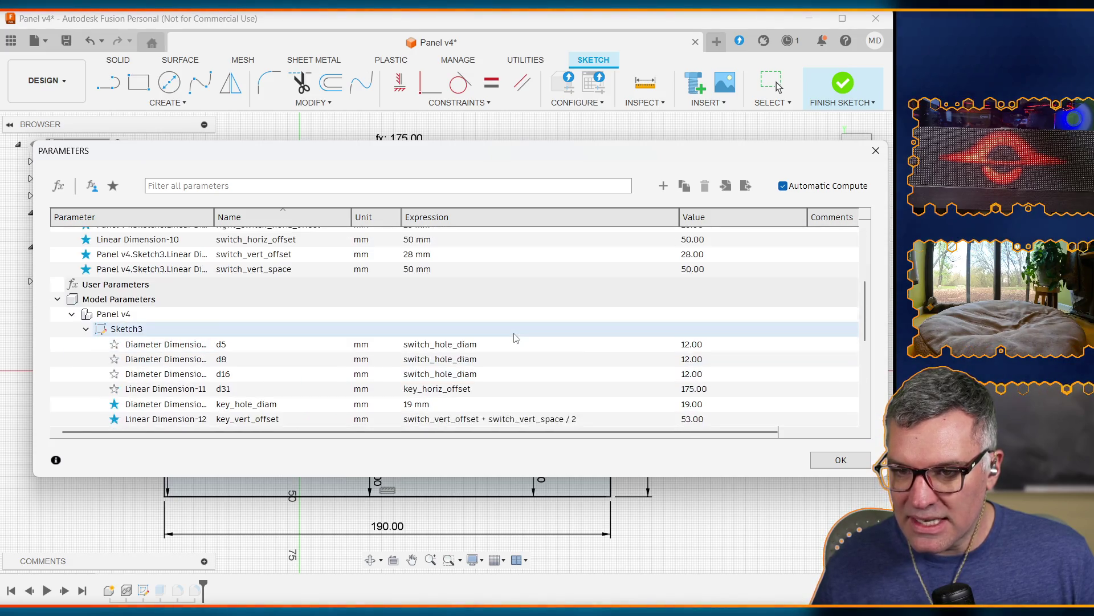
{"action": "scroll", "coordinate": [516, 338], "scroll_direction": "up", "scroll_amount": 5}
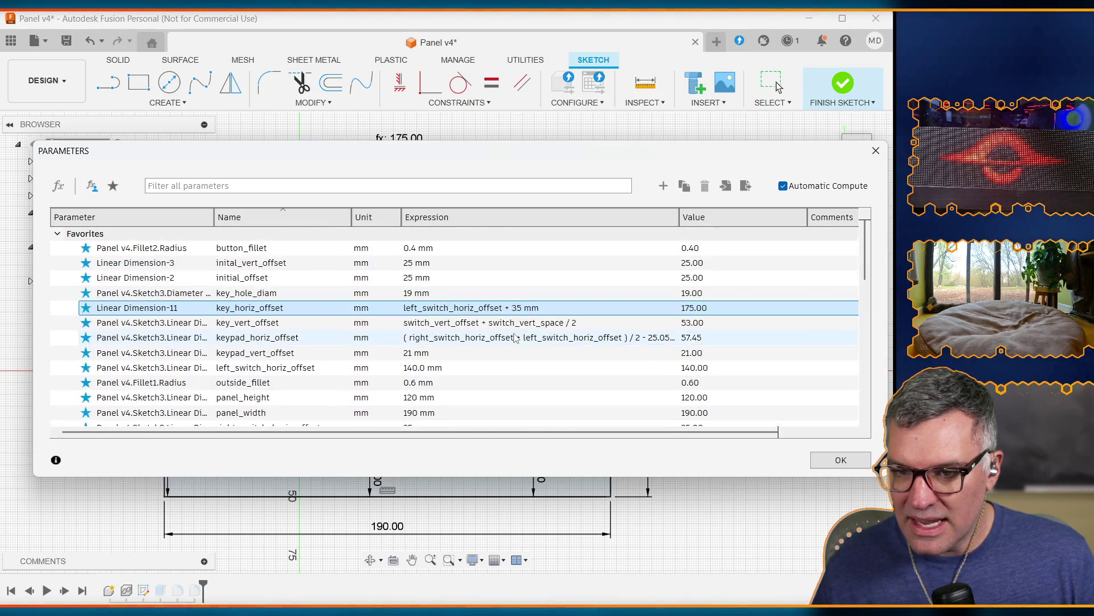
{"action": "left_click", "coordinate": [56, 233]}
{"action": "scroll", "coordinate": [464, 337], "scroll_direction": "down", "scroll_amount": 5}
{"action": "scroll", "coordinate": [464, 338], "scroll_direction": "up", "scroll_amount": 5}
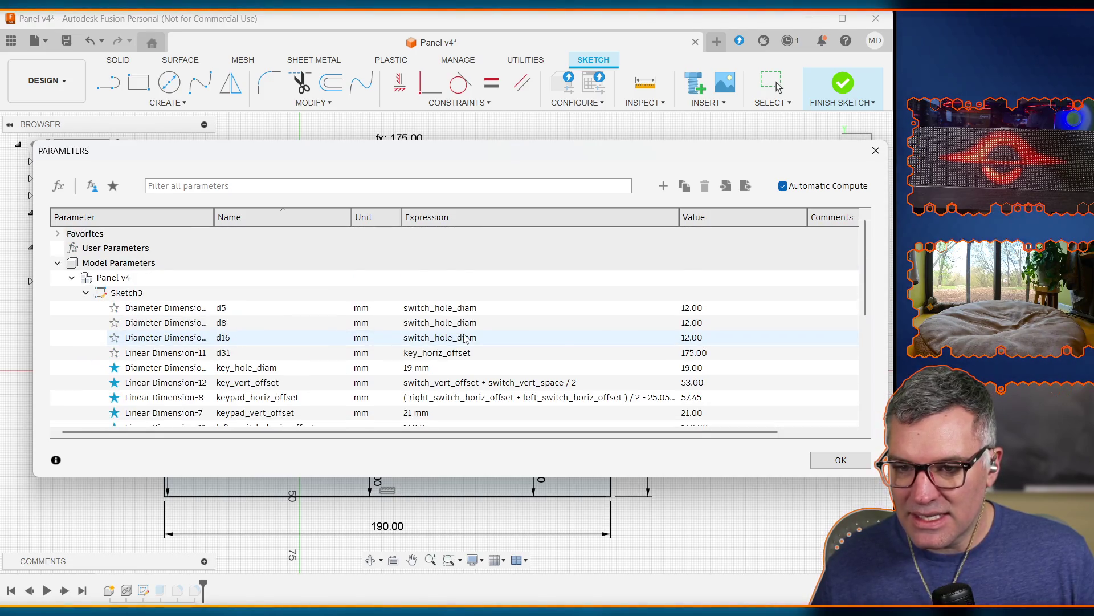
{"action": "scroll", "coordinate": [466, 338], "scroll_direction": "down", "scroll_amount": 5}
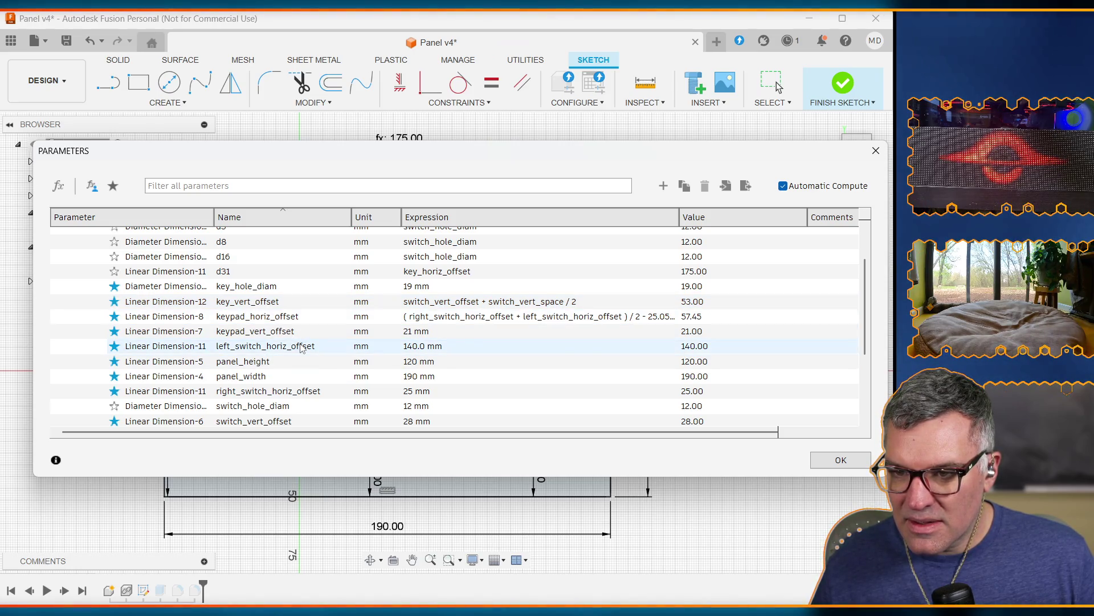
{"action": "scroll", "coordinate": [301, 345], "scroll_direction": "up", "scroll_amount": 5}
{"action": "scroll", "coordinate": [292, 385], "scroll_direction": "down", "scroll_amount": 5}
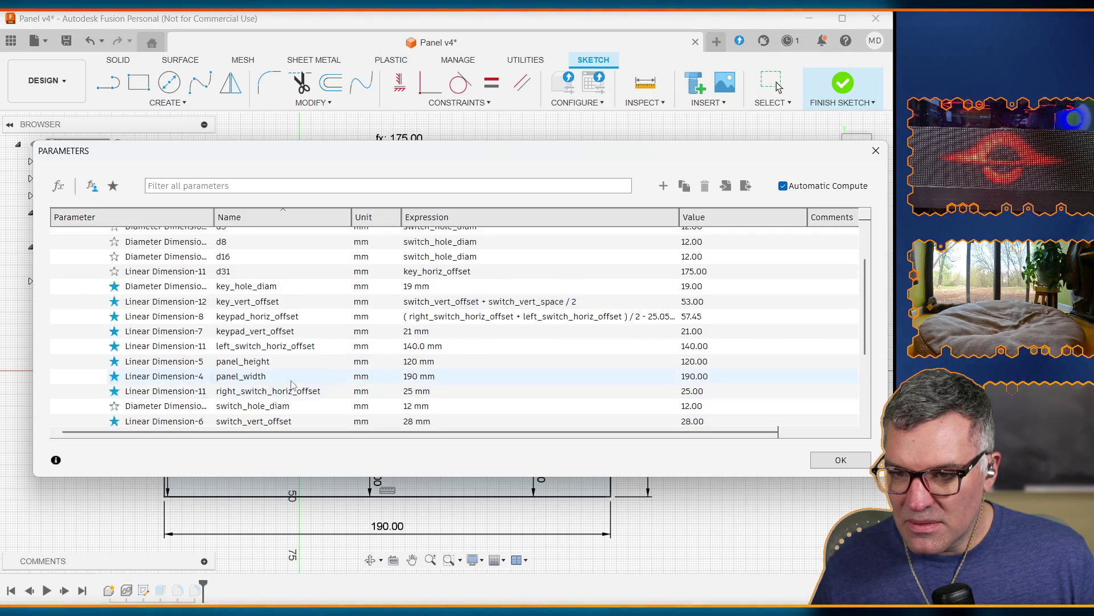
{"action": "scroll", "coordinate": [291, 385], "scroll_direction": "down", "scroll_amount": 1}
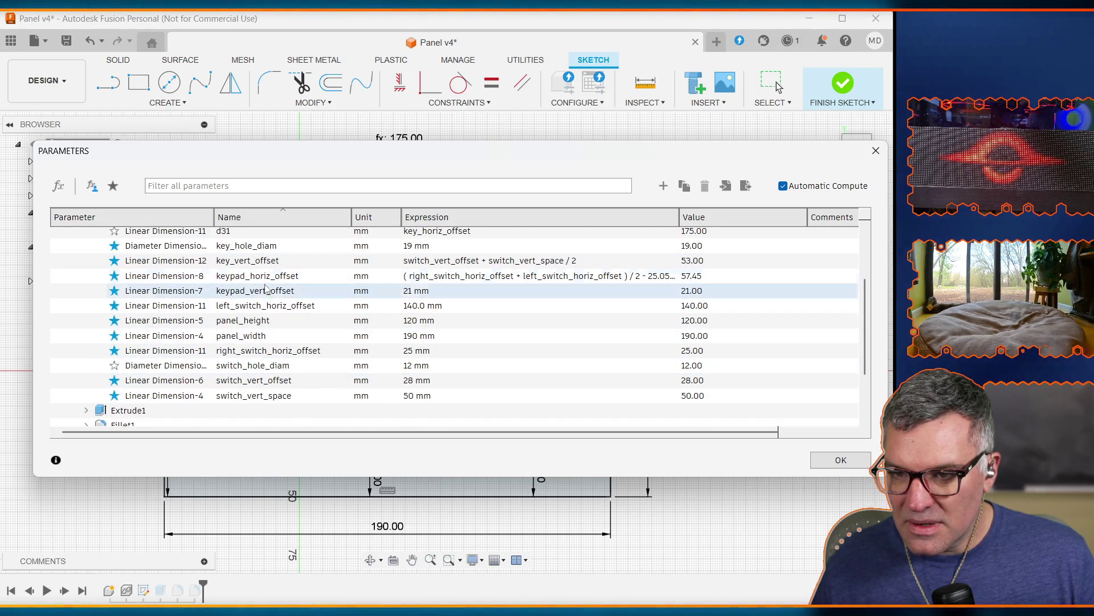
{"action": "scroll", "coordinate": [259, 356], "scroll_direction": "down", "scroll_amount": 2}
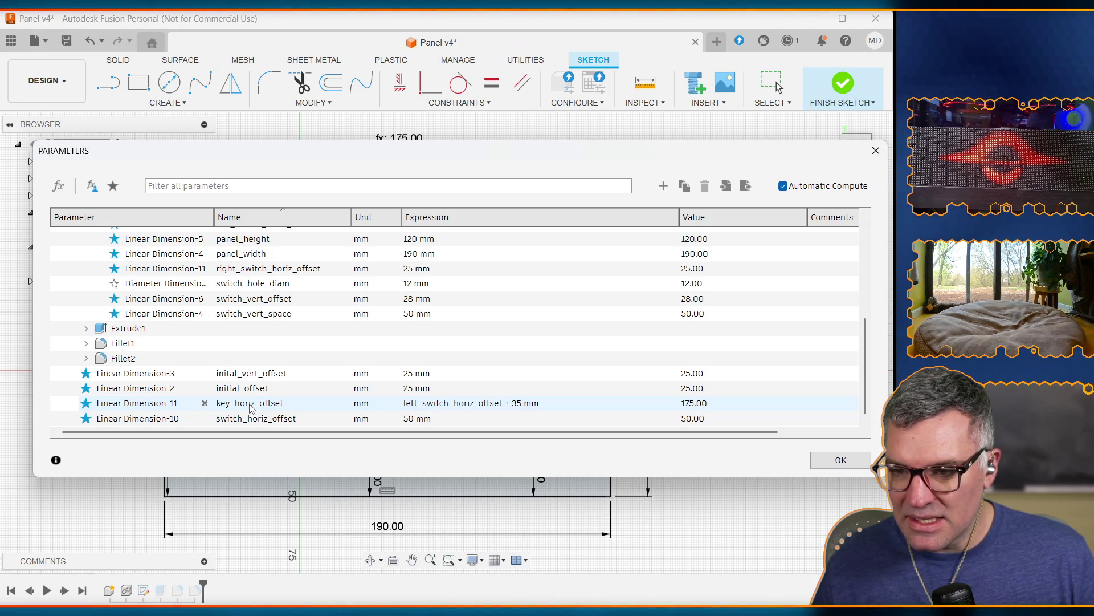
{"action": "scroll", "coordinate": [463, 379], "scroll_direction": "up", "scroll_amount": 3}
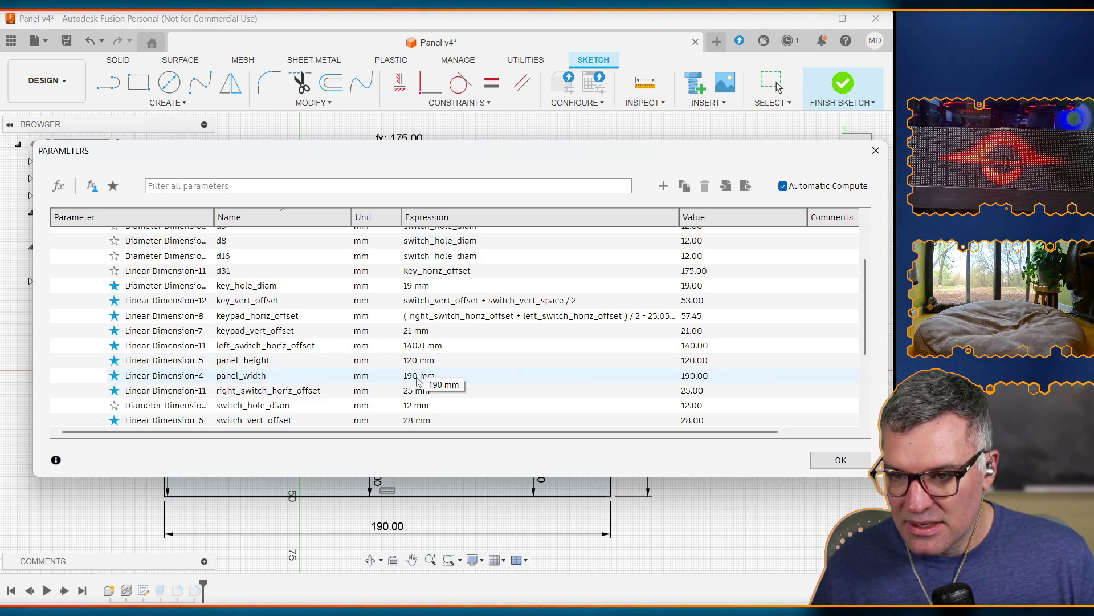
Set panel_width to key_horiz_offset + 25mm, close Parameters, and paste back the keypad shapes
{"action": "left_click", "coordinate": [466, 375]}
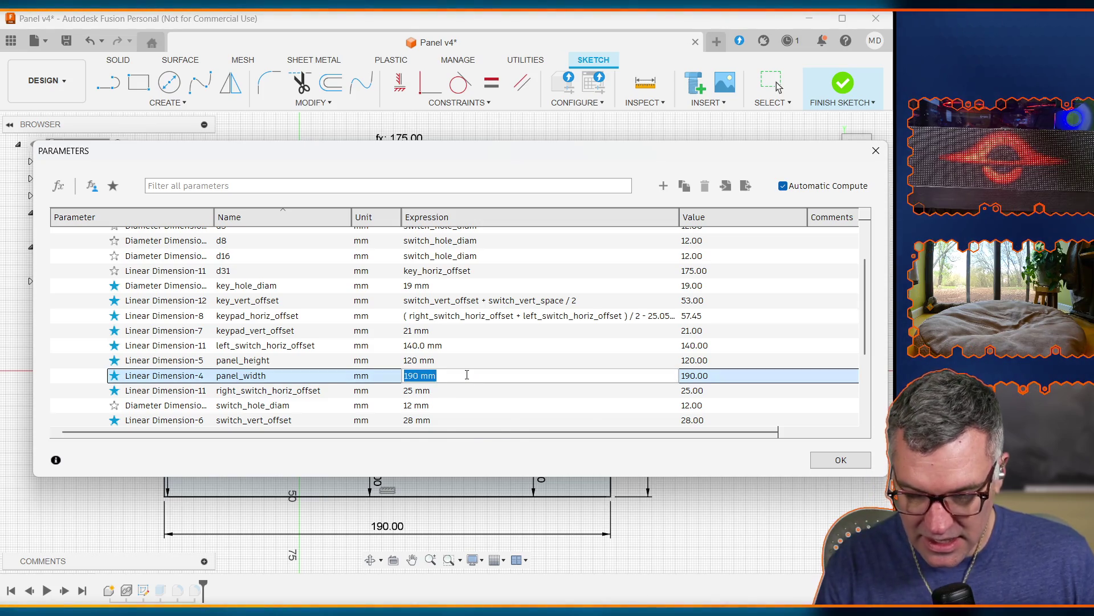
{"action": "type", "text": "key_"}
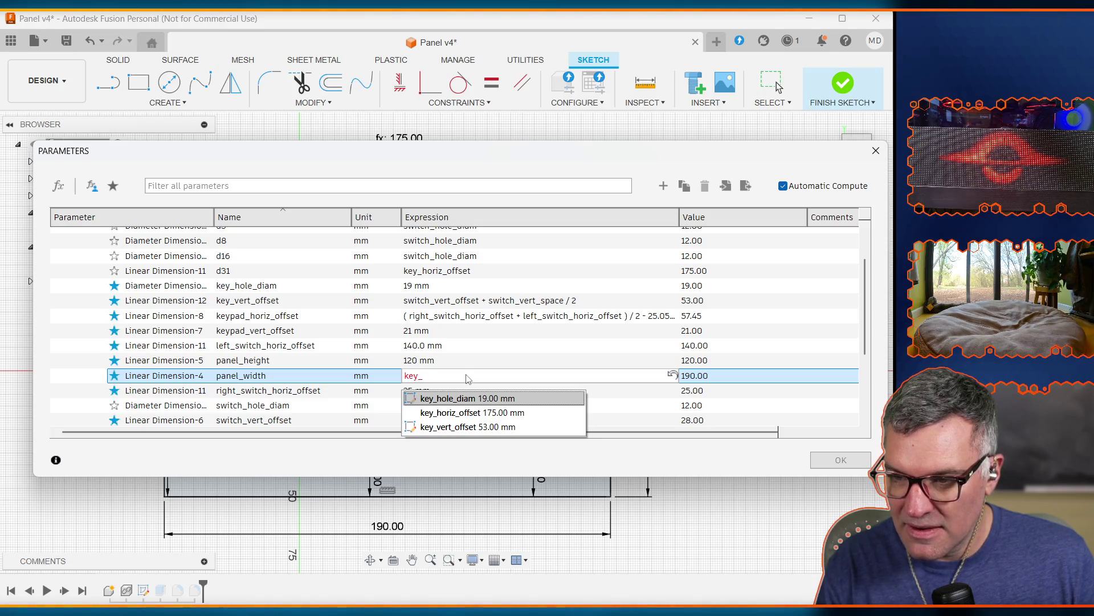
{"action": "type", "text": "horiz_offs"}
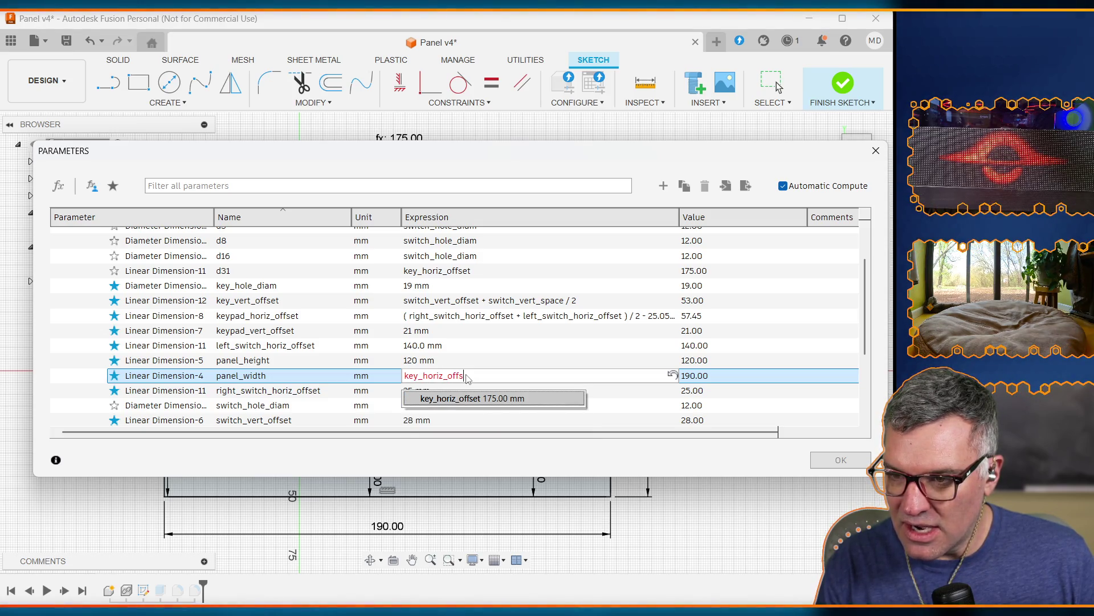
{"action": "key", "text": "Tab"}
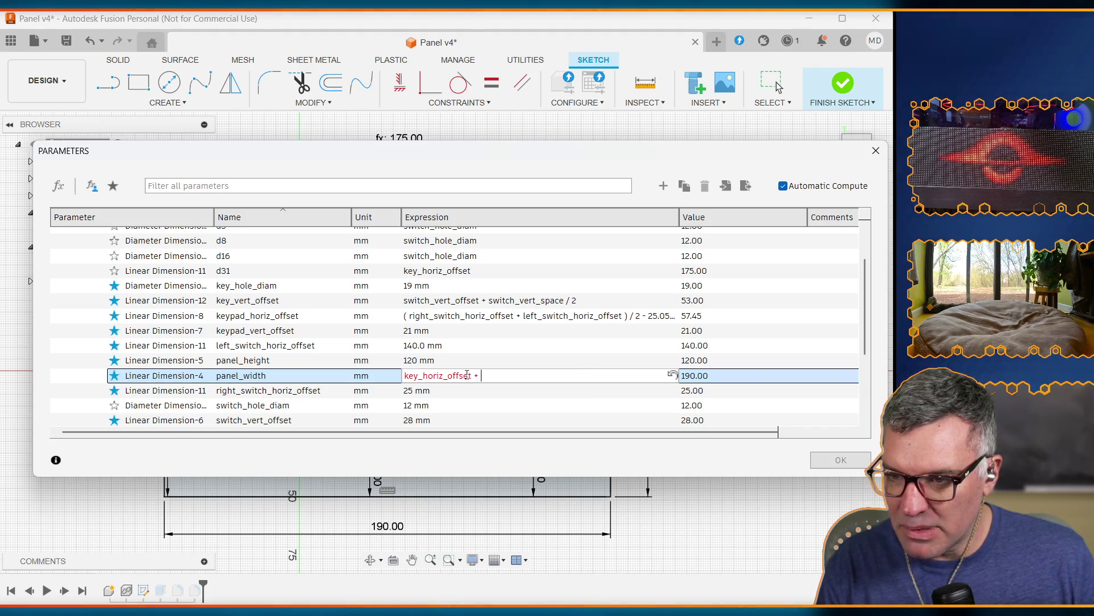
{"action": "type", "text": "25mm"}
{"action": "key", "text": "Return"}
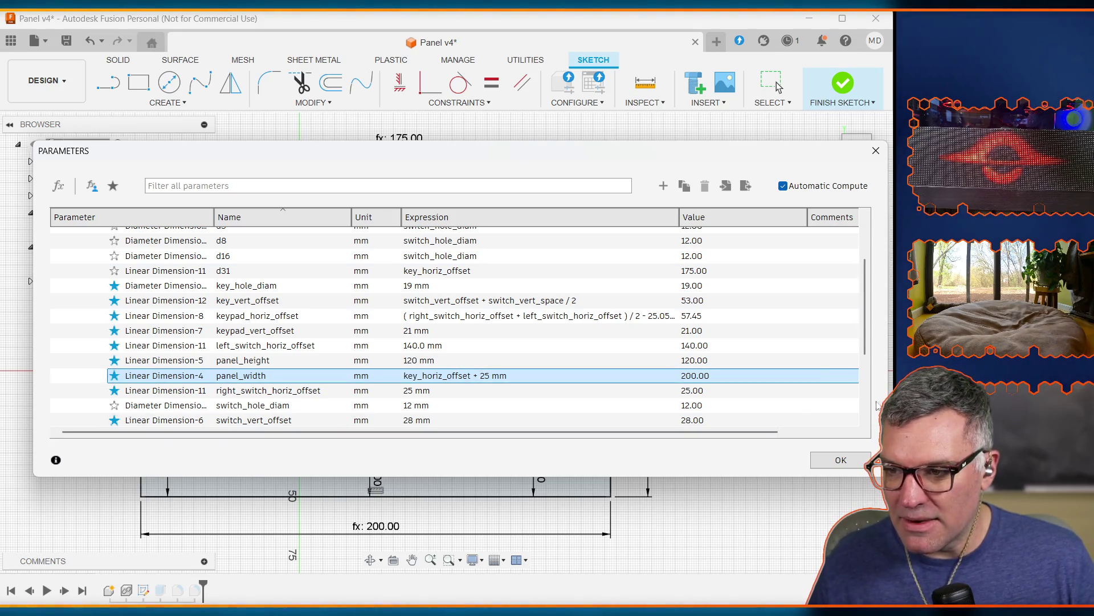
{"action": "left_click", "coordinate": [842, 462]}
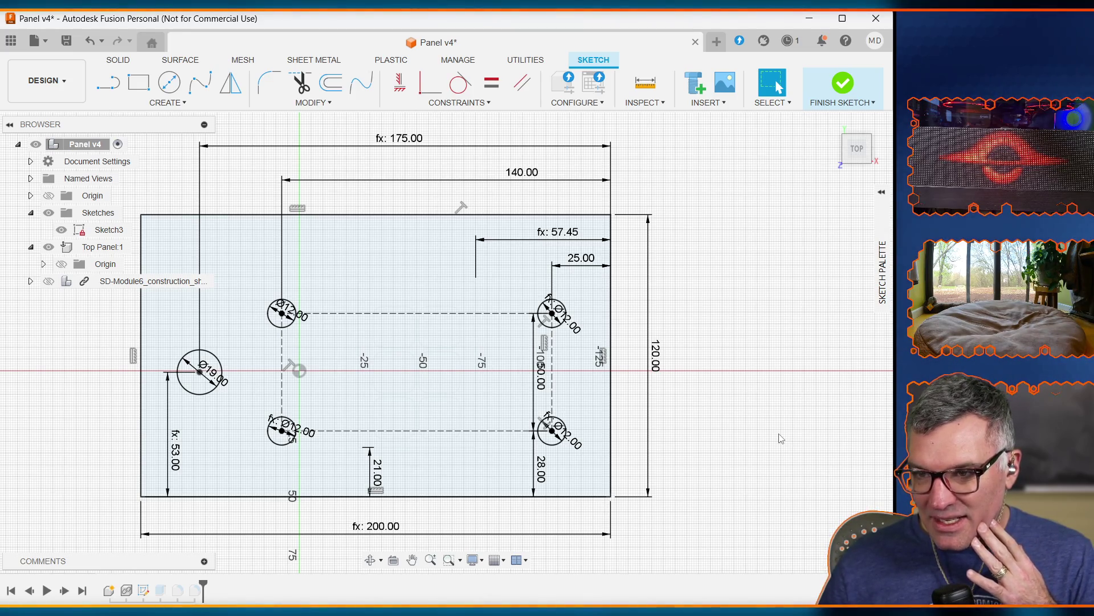
{"action": "key", "text": "ctrl+v"}
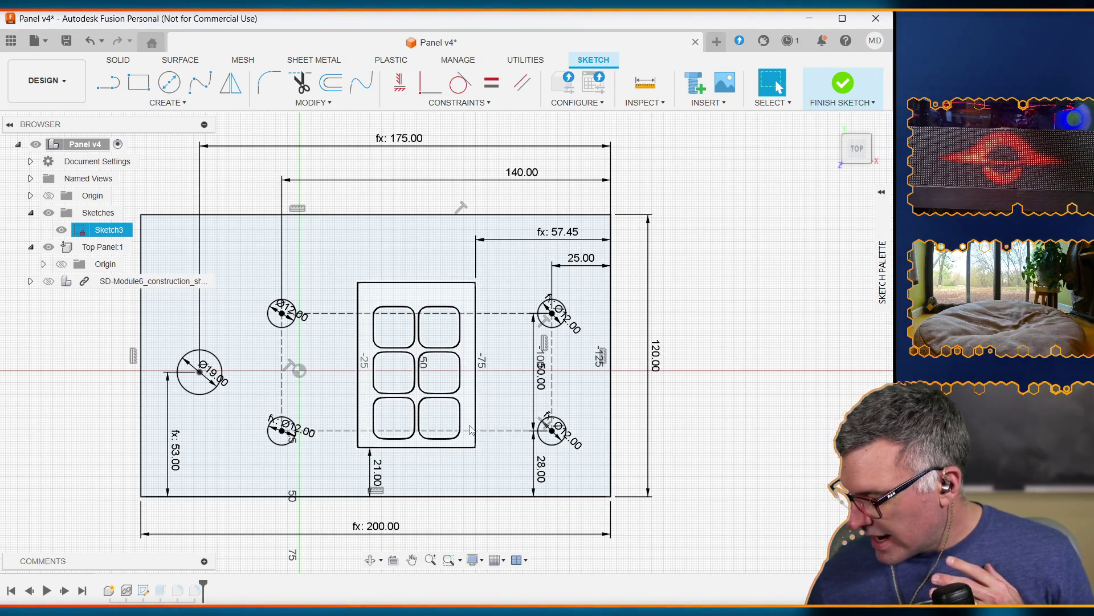
Undo the keypad slots and rectangle, then change the left switch offset from 140 to 110 mm
{"action": "key", "text": "ctrl+z"}
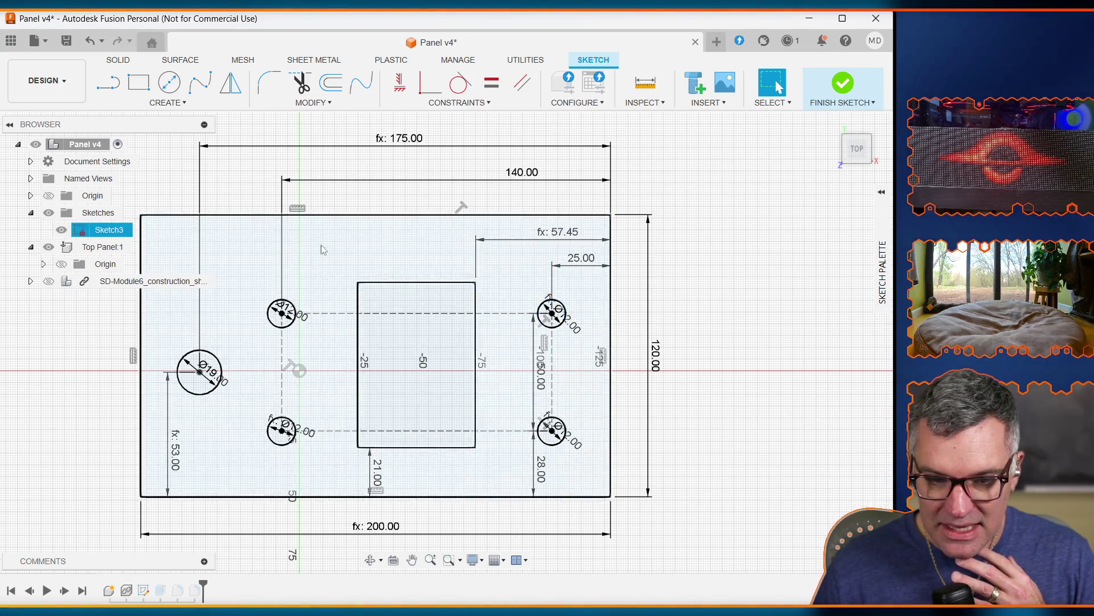
{"action": "key", "text": "ctrl+z"}
{"action": "left_click", "coordinate": [521, 180]}
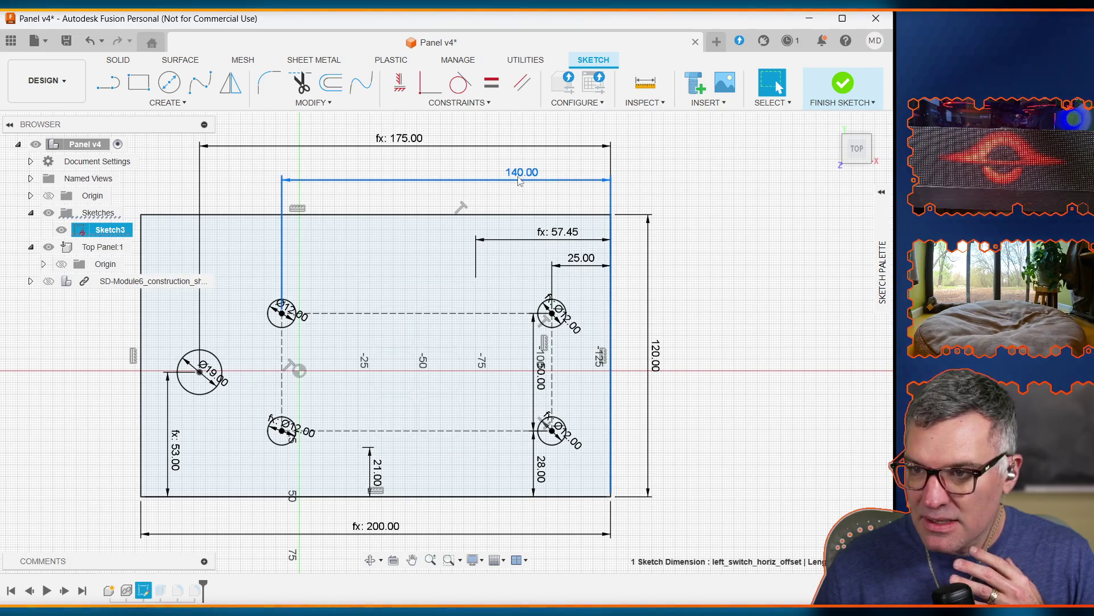
{"action": "double_click", "coordinate": [514, 178]}
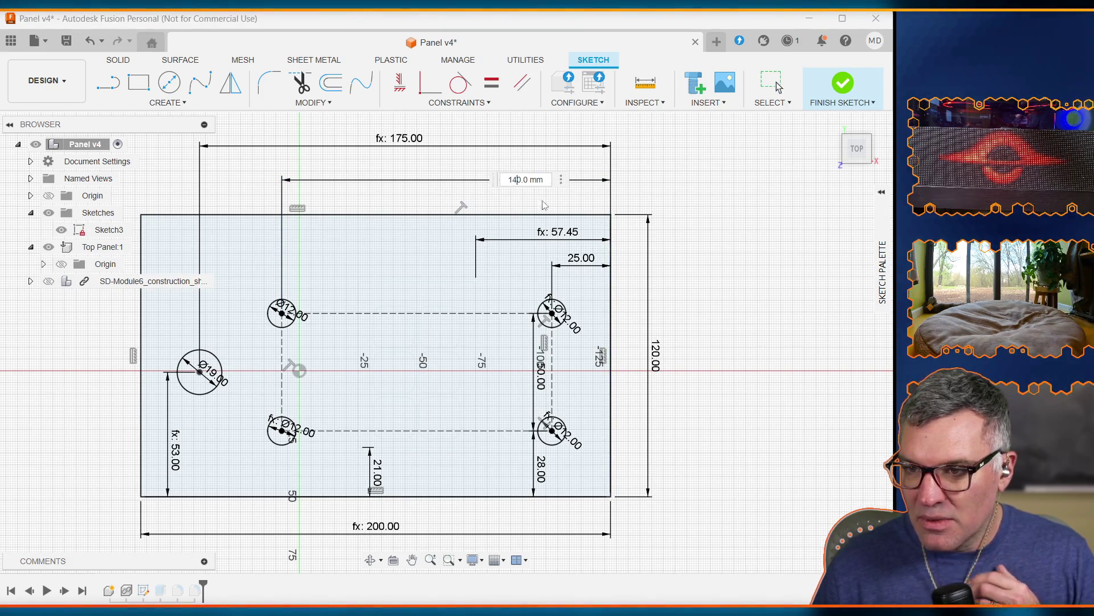
{"action": "type", "text": "110"}
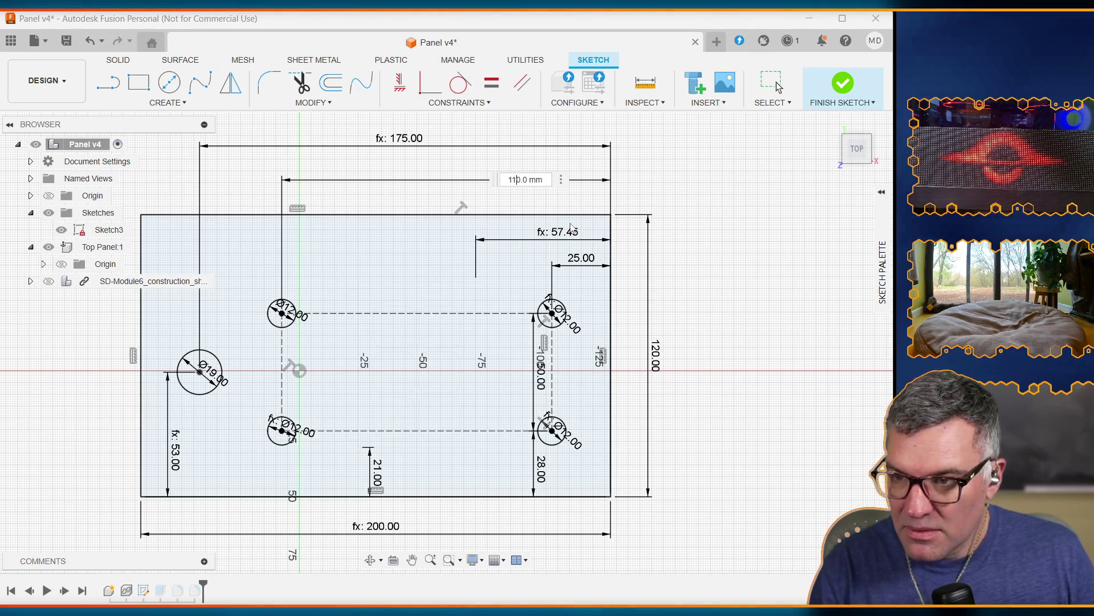
{"action": "key", "text": "Return"}
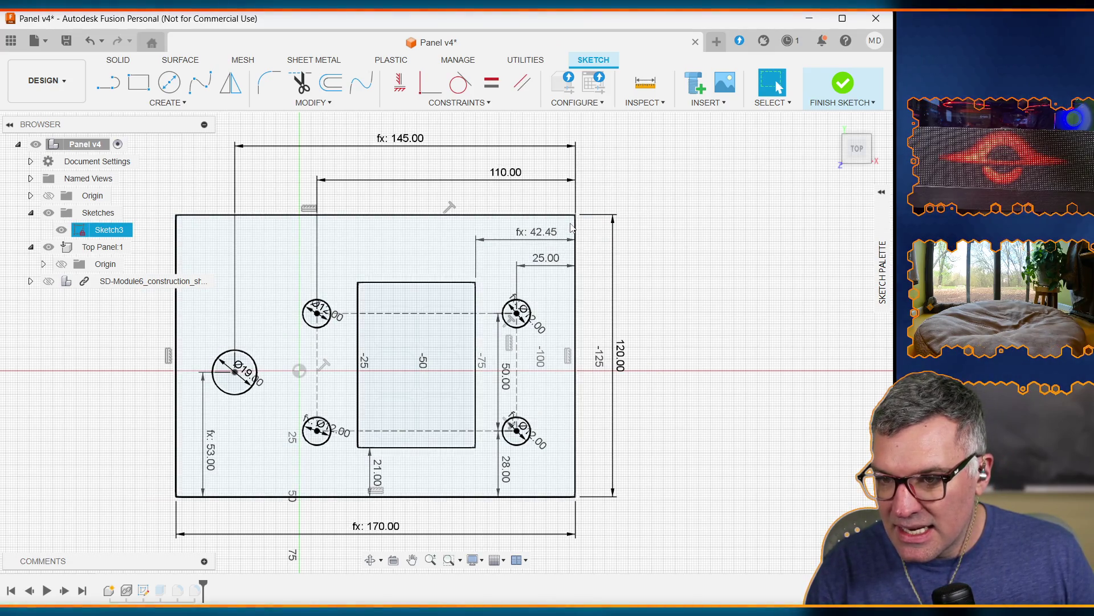
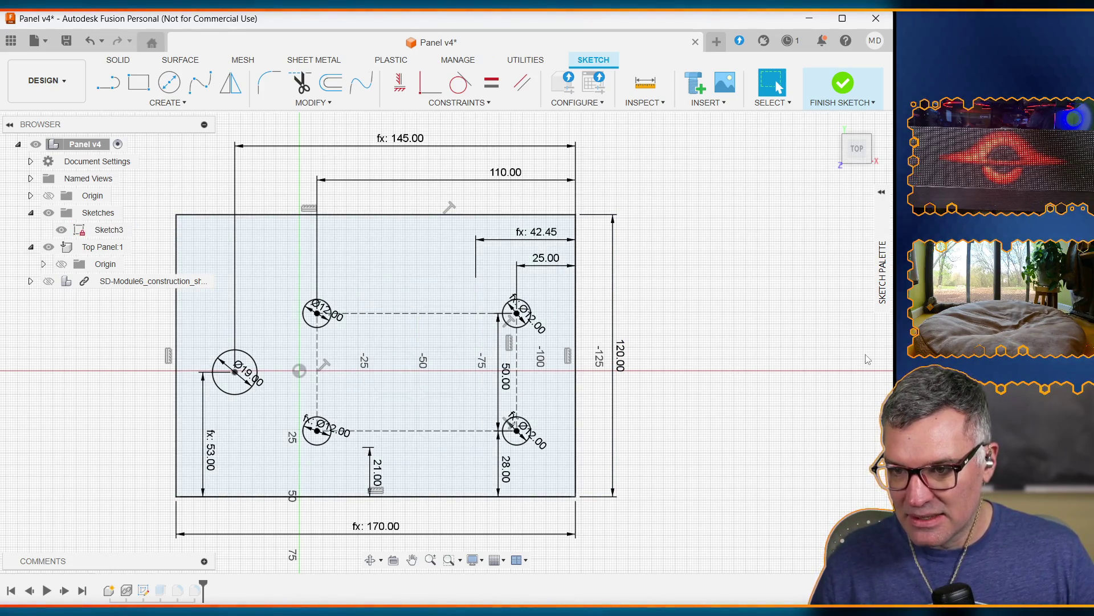
Reopen Sketch3 of the panel from the design history for editing
{"action": "left_click", "coordinate": [844, 86]}
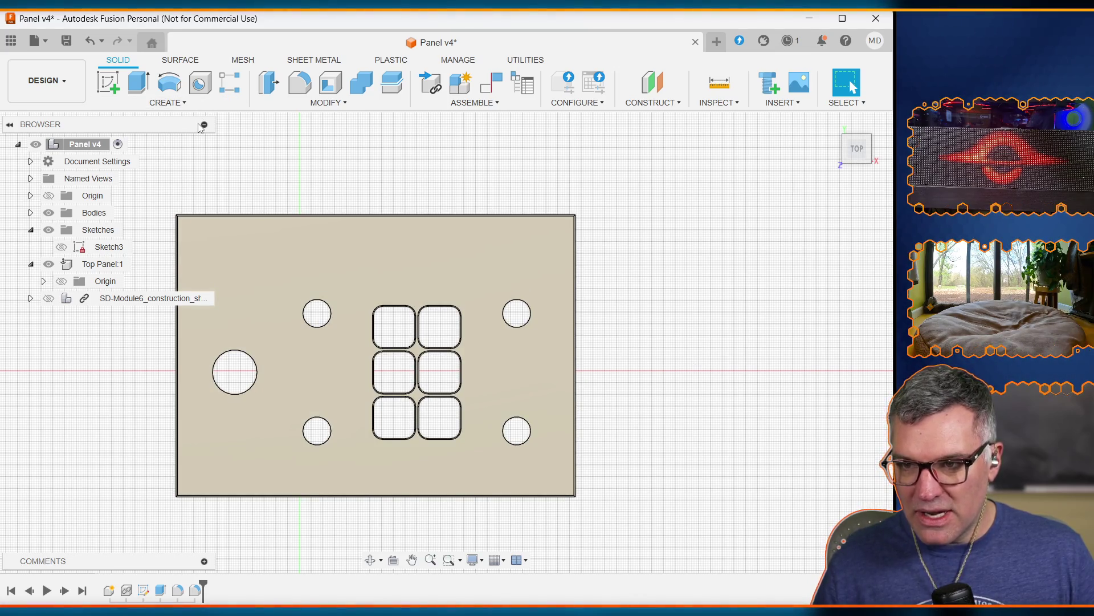
{"action": "left_click", "coordinate": [303, 87]}
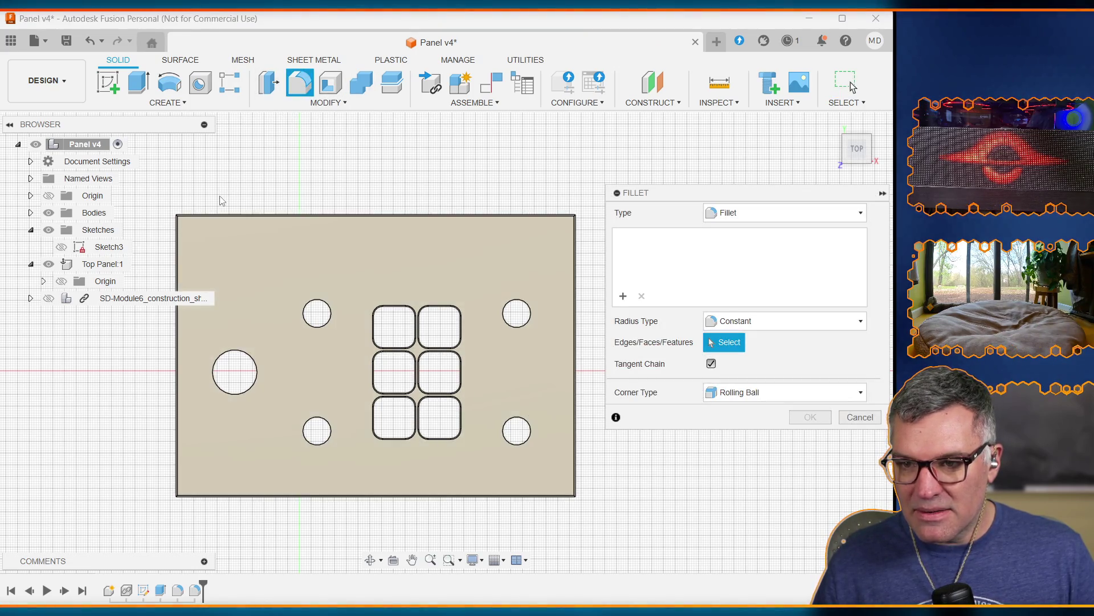
{"action": "key", "text": "Escape"}
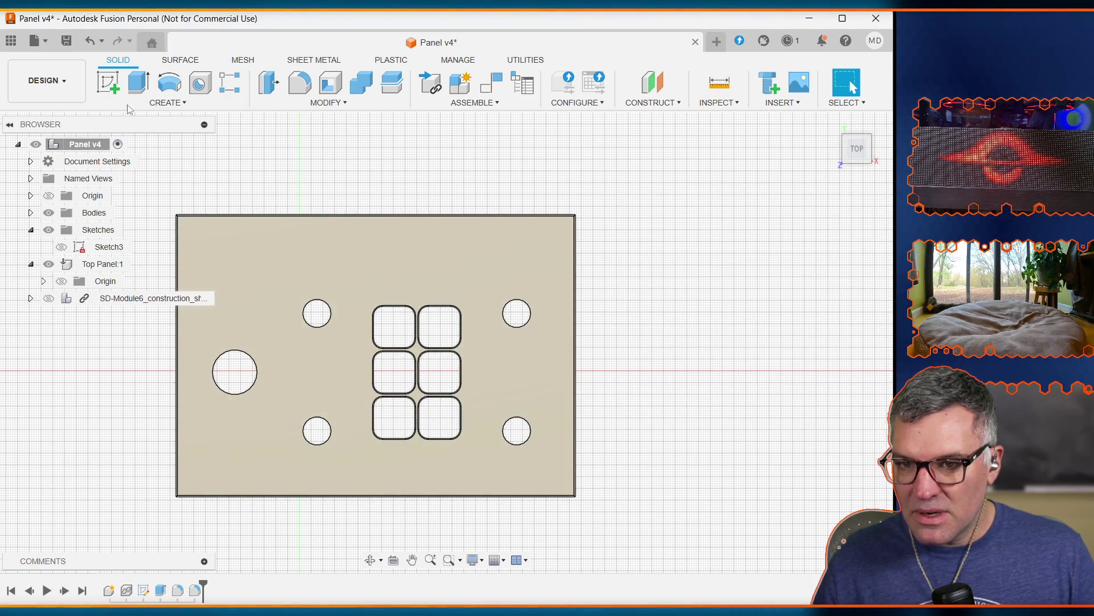
{"action": "left_click", "coordinate": [425, 277]}
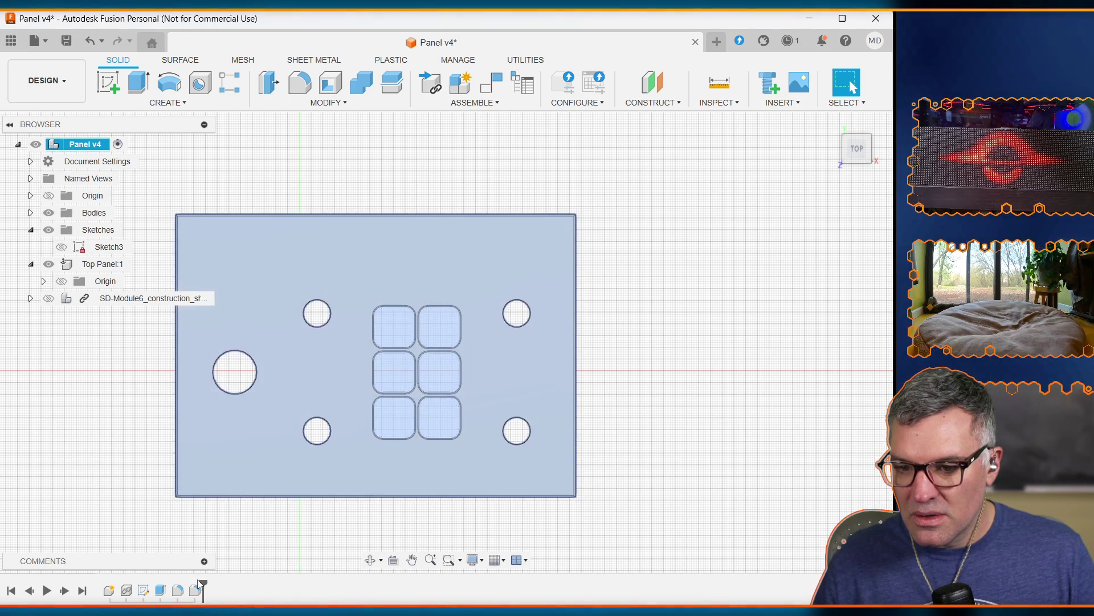
{"action": "left_click", "coordinate": [144, 593]}
{"action": "double_click", "coordinate": [376, 322]}
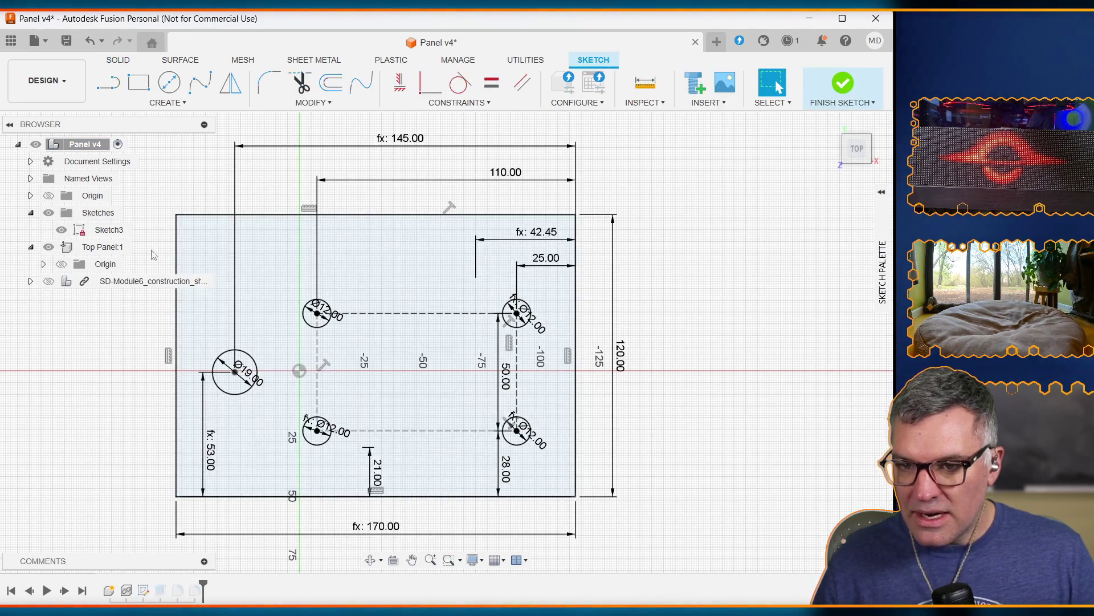
Fillet the top-left corner of the panel outline with the corner_radius parameter, 10 mm
{"action": "left_click", "coordinate": [179, 252]}
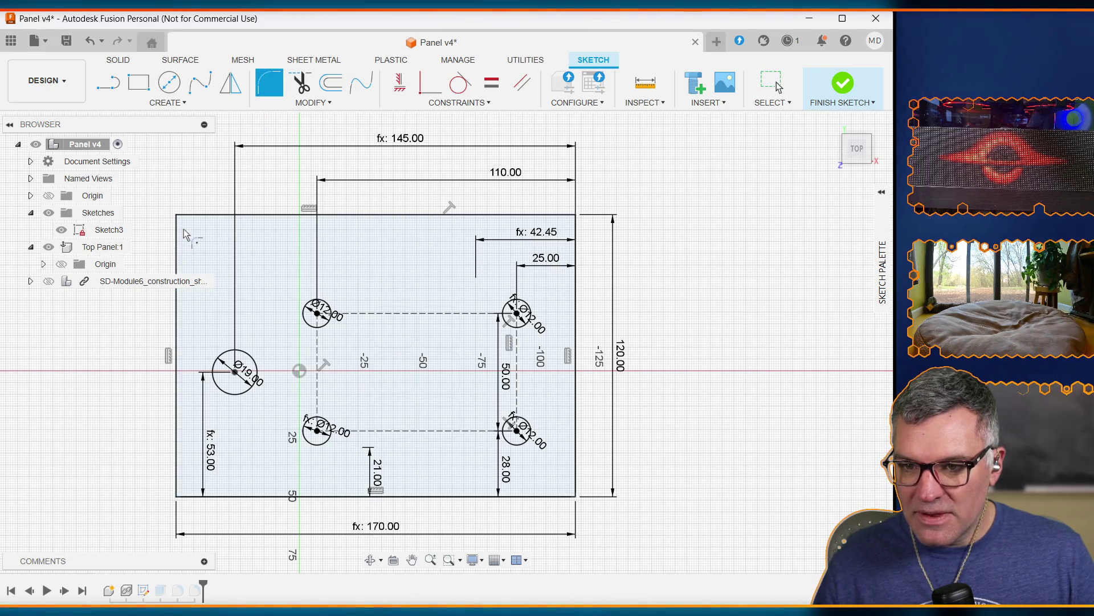
{"action": "left_click", "coordinate": [208, 218]}
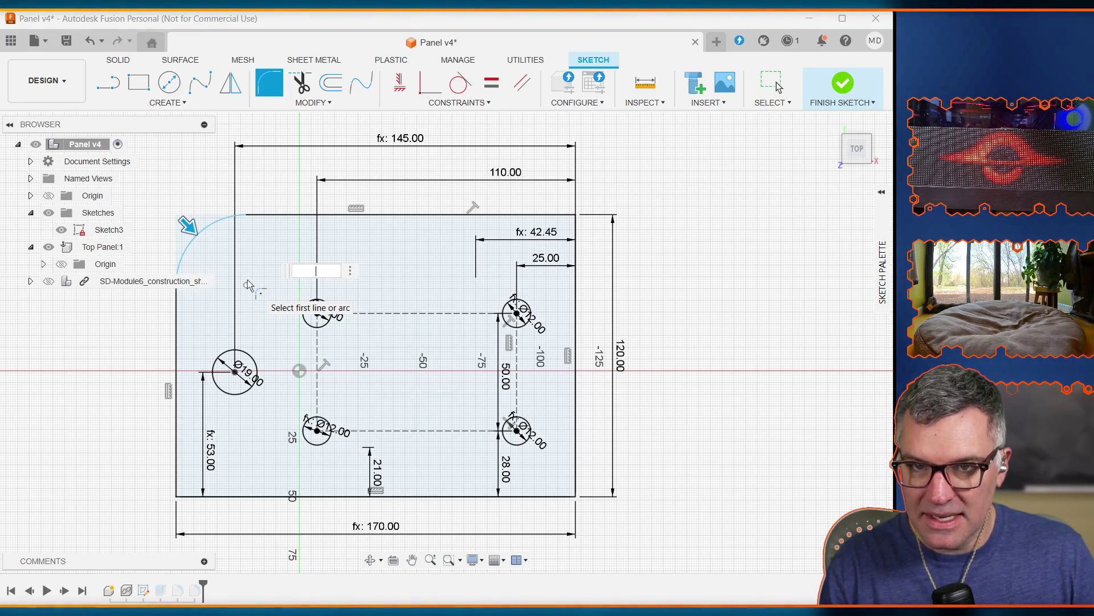
{"action": "type", "text": "corner_radius"}
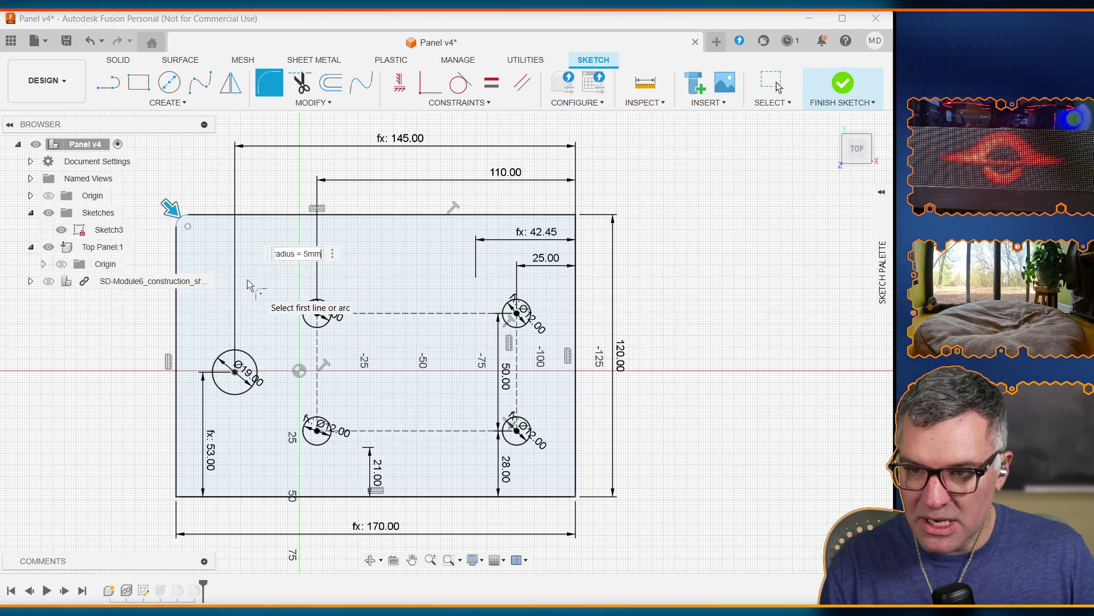
{"action": "type", "text": "2*"}
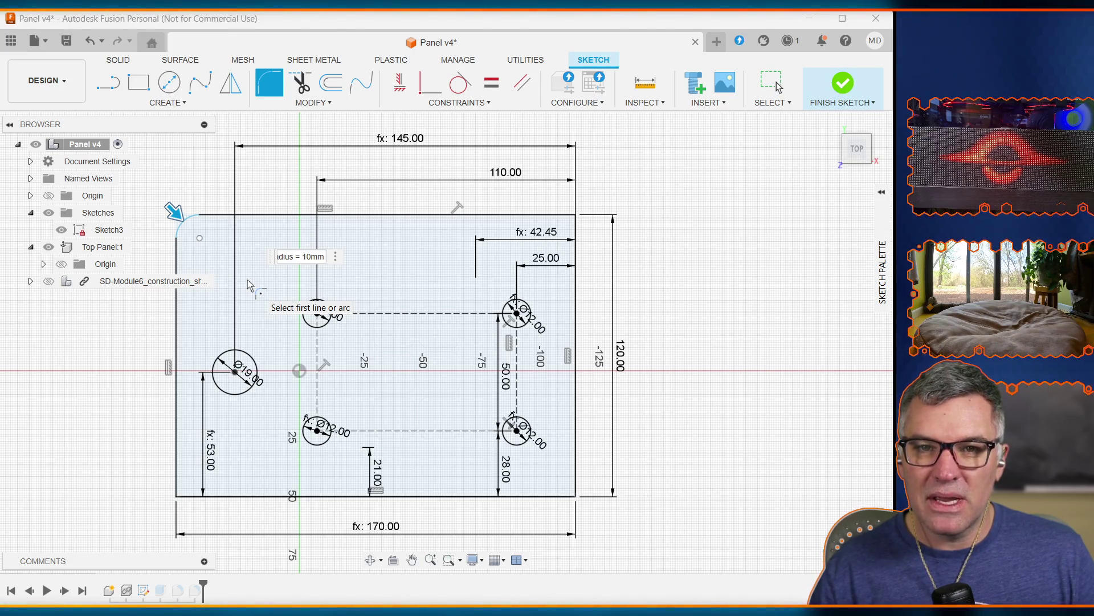
{"action": "key", "text": "Return"}
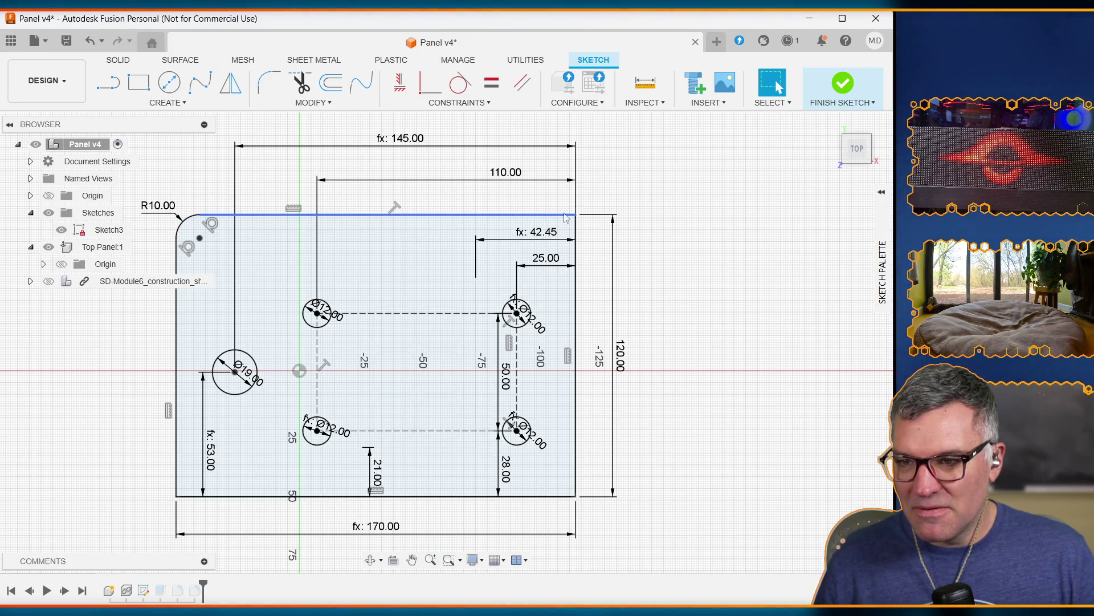
Fillet the top-right and bottom-right corners using corner_radius as the radius
{"action": "left_click", "coordinate": [270, 83]}
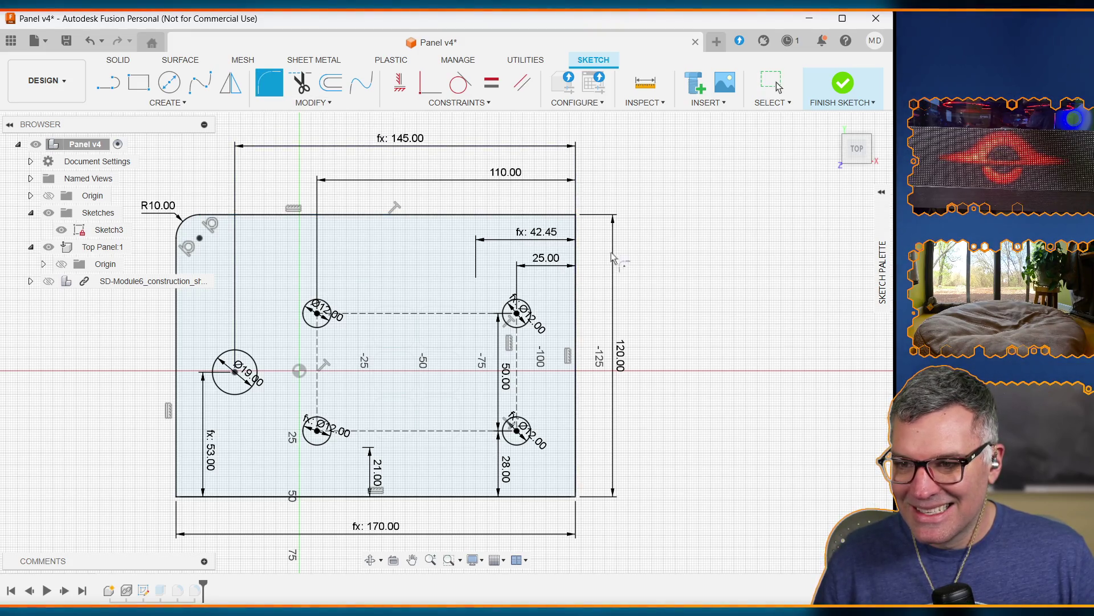
{"action": "left_click", "coordinate": [567, 215]}
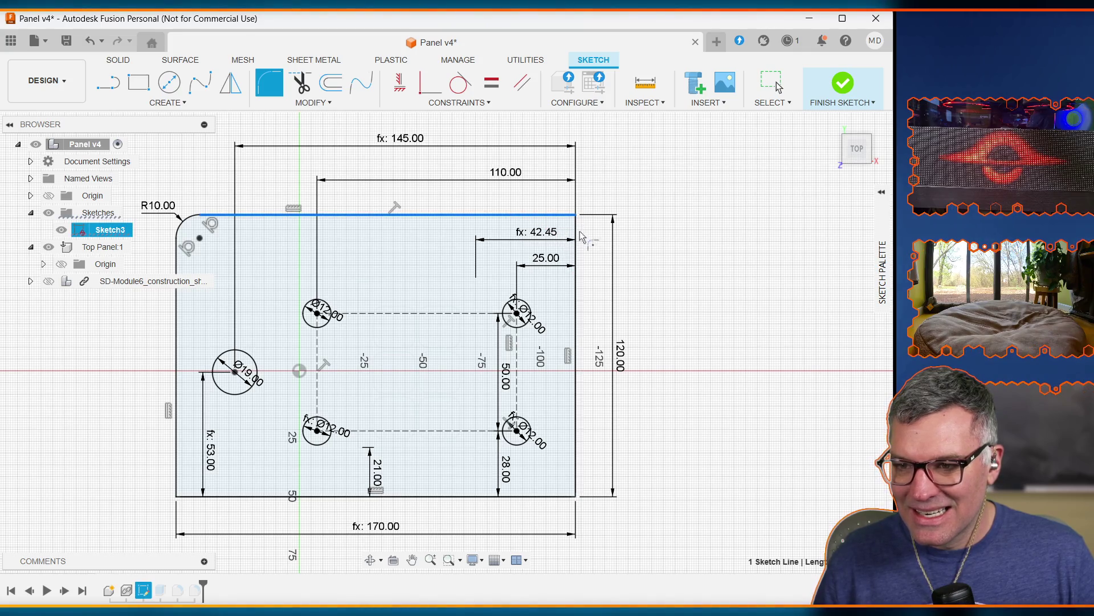
{"action": "left_click", "coordinate": [577, 242]}
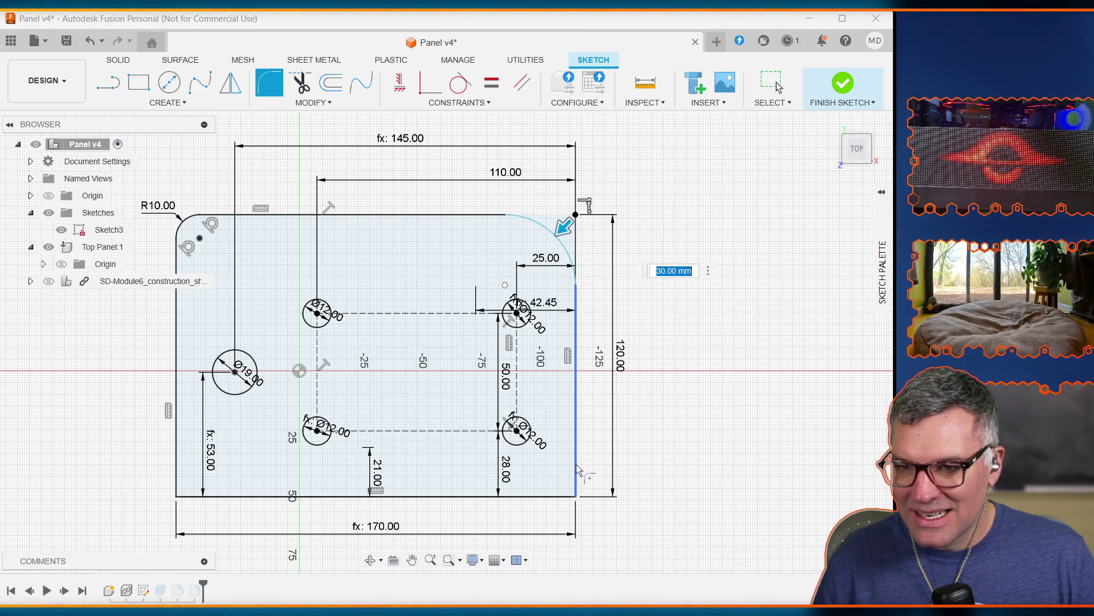
{"action": "type", "text": "corner"}
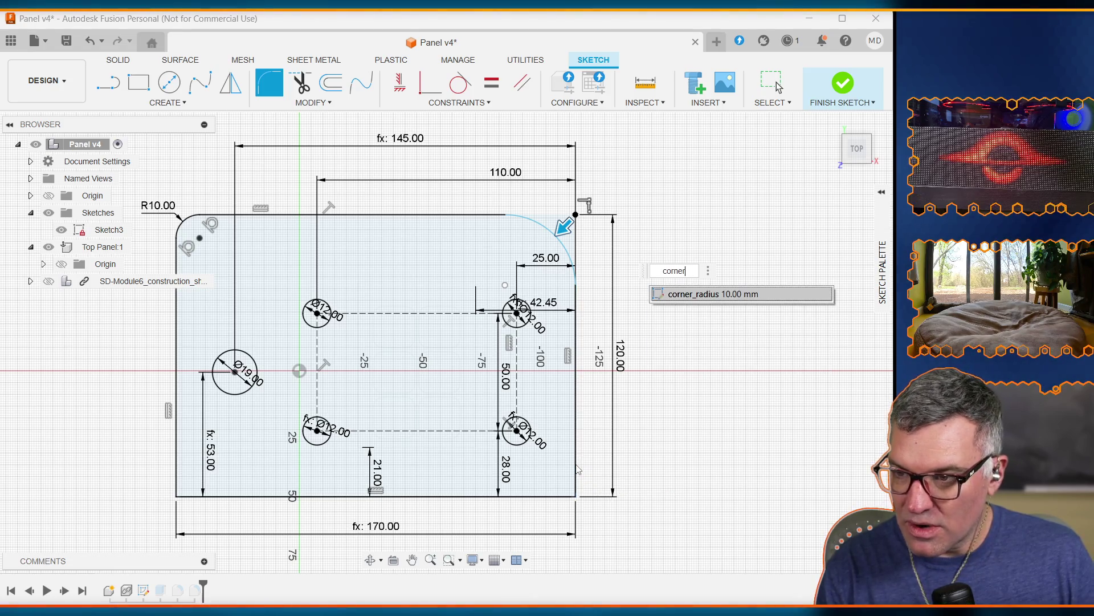
{"action": "left_click", "coordinate": [722, 300]}
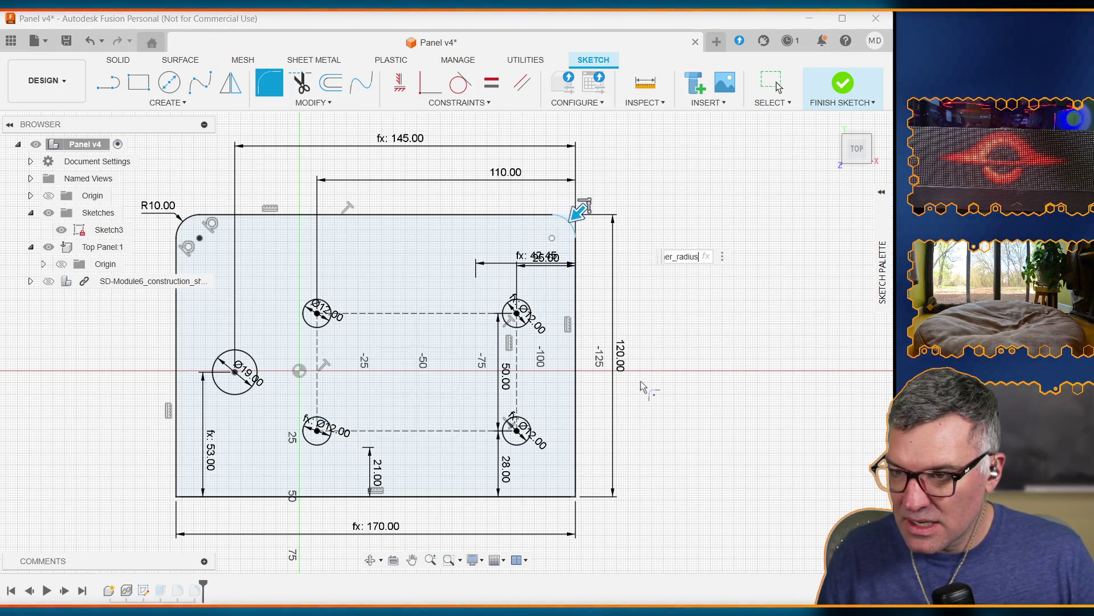
{"action": "left_click", "coordinate": [574, 473]}
{"action": "left_click", "coordinate": [556, 501]}
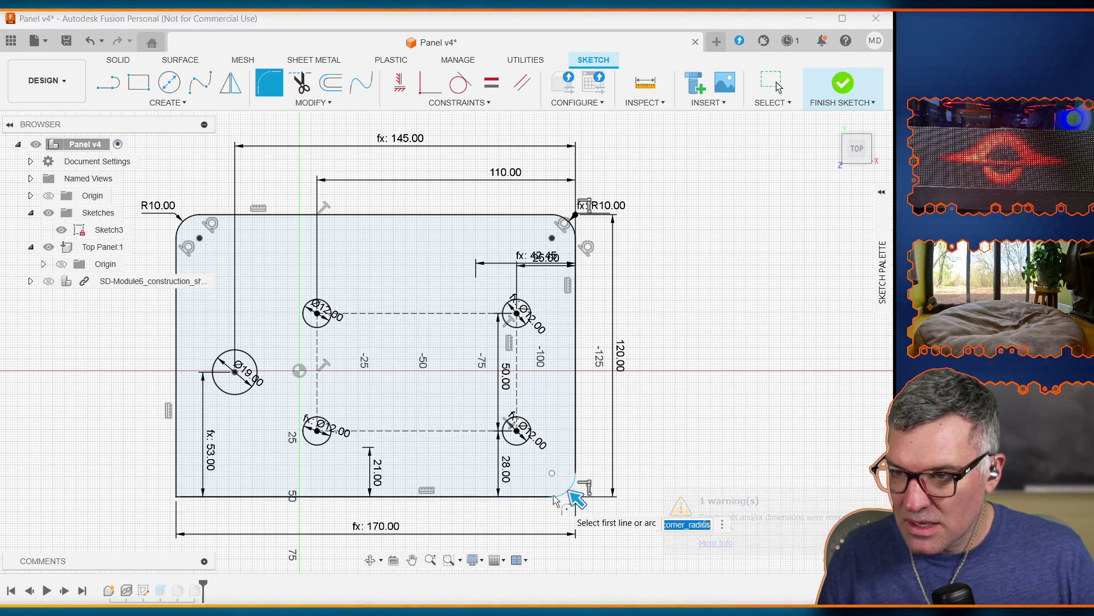
{"action": "key", "text": "Return"}
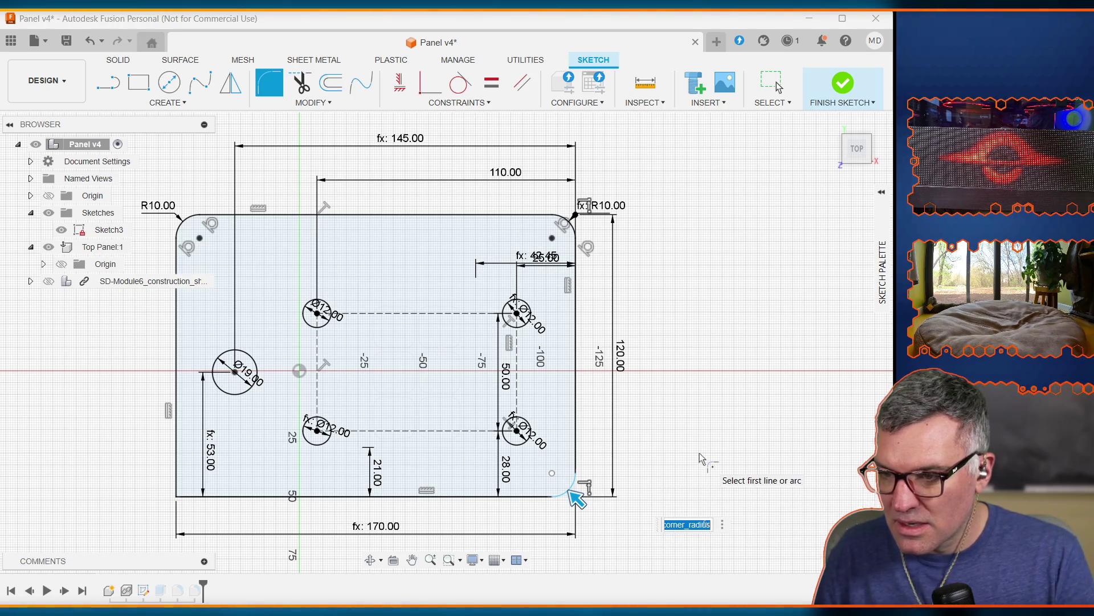
{"action": "key", "text": "Escape"}
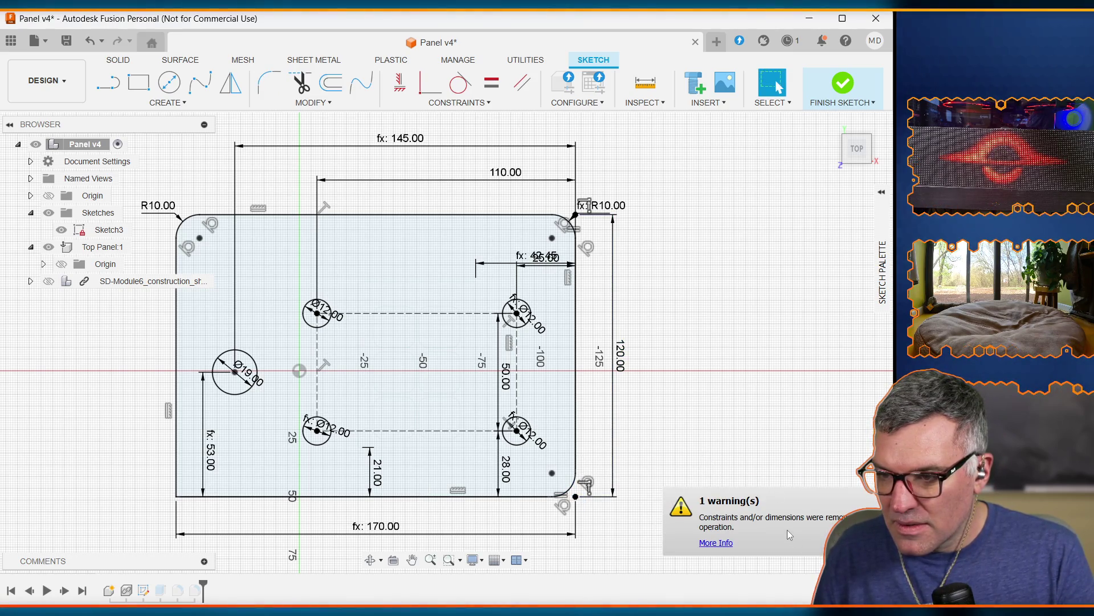
Fillet the bottom-left corner with corner_radius and review the removed-constraints warning
{"action": "left_click", "coordinate": [268, 496]}
{"action": "left_click", "coordinate": [176, 481]}
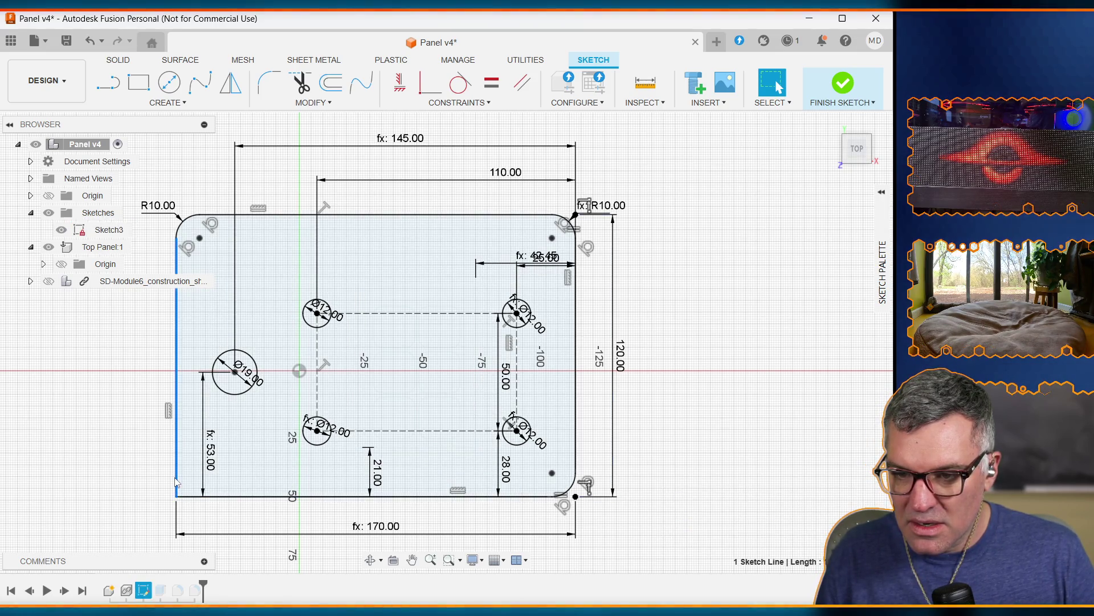
{"action": "left_click", "coordinate": [258, 90]}
{"action": "left_click", "coordinate": [197, 497]}
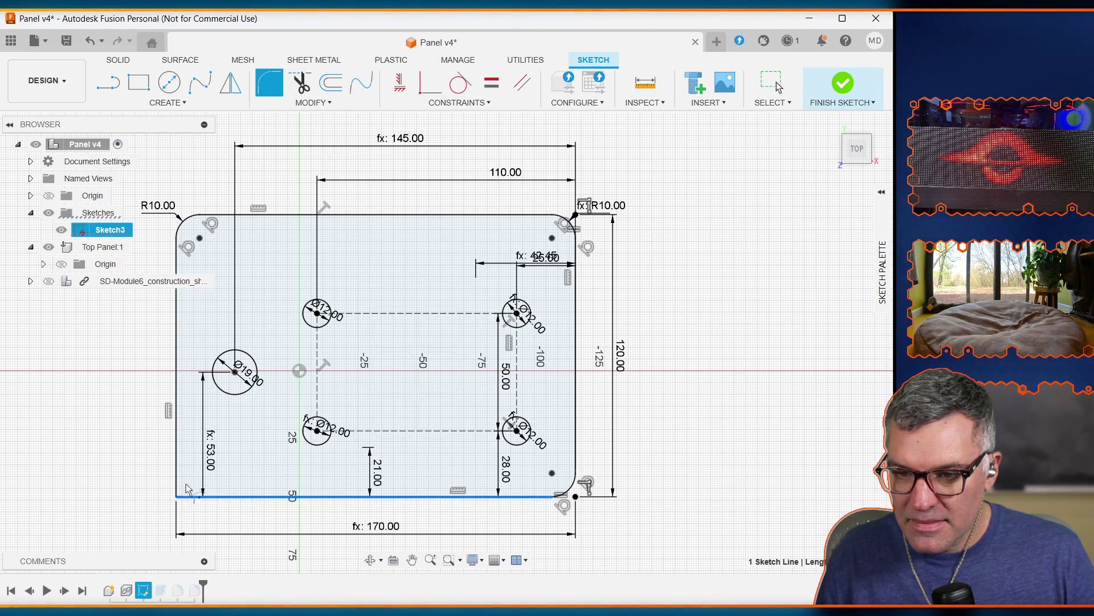
{"action": "left_click", "coordinate": [181, 481]}
{"action": "type", "text": "cprmer"}
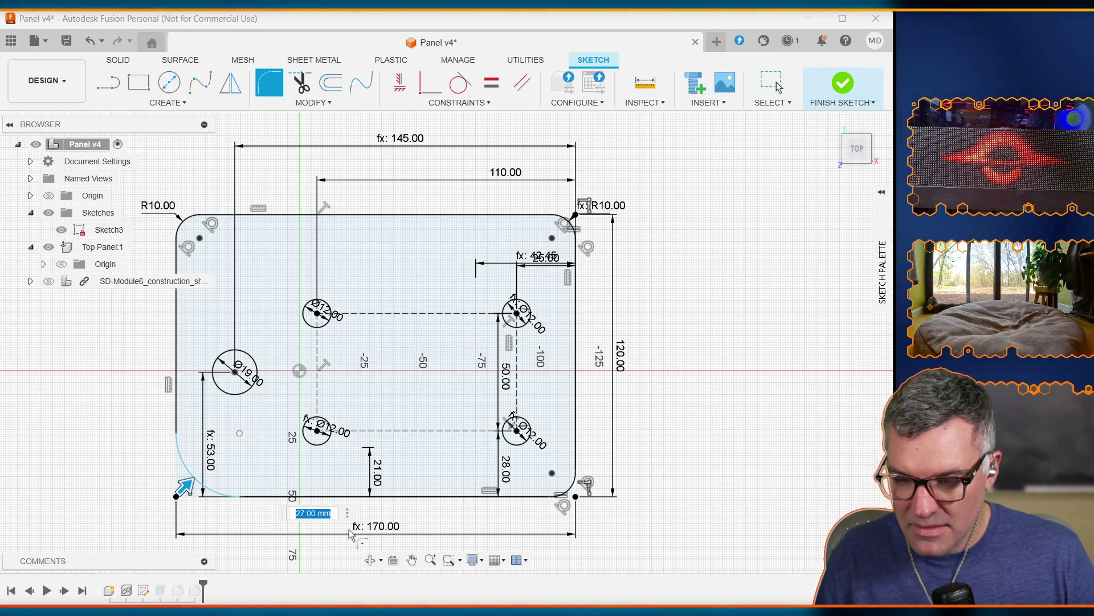
{"action": "key", "text": "BackSpace"}
{"action": "key", "text": "BackSpace"}
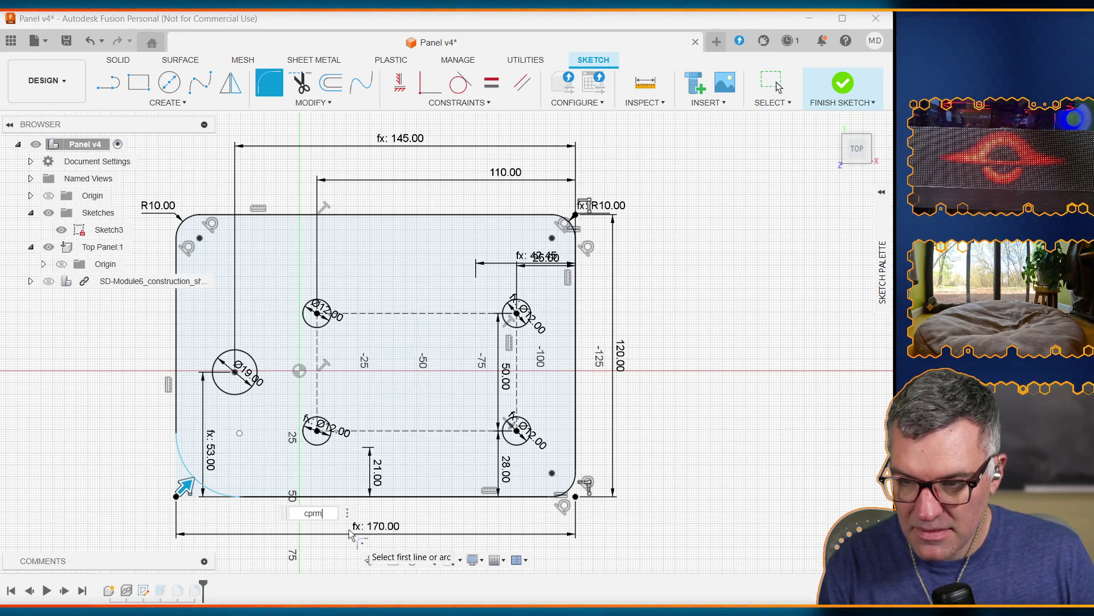
{"action": "key", "text": "BackSpace"}
{"action": "type", "text": "orner_ra"}
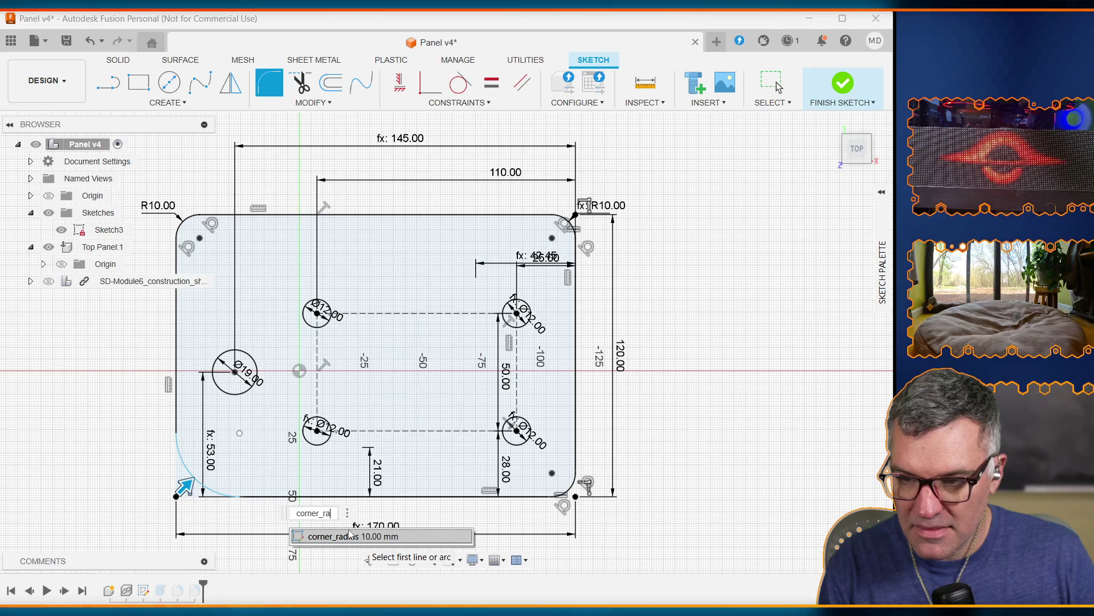
{"action": "type", "text": "d"}
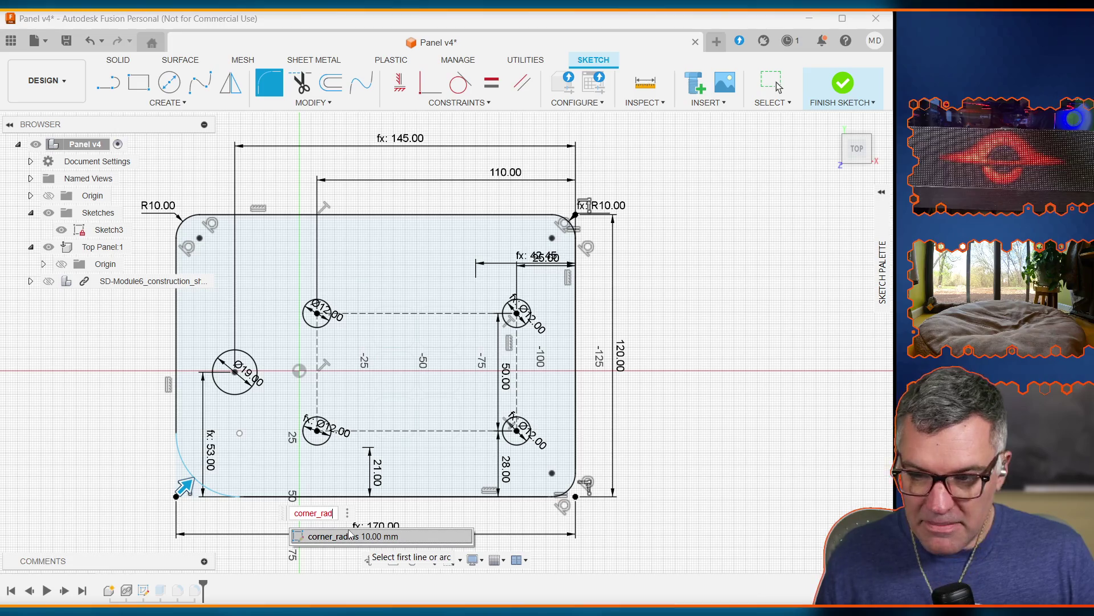
{"action": "left_click", "coordinate": [349, 535]}
{"action": "key", "text": "Return"}
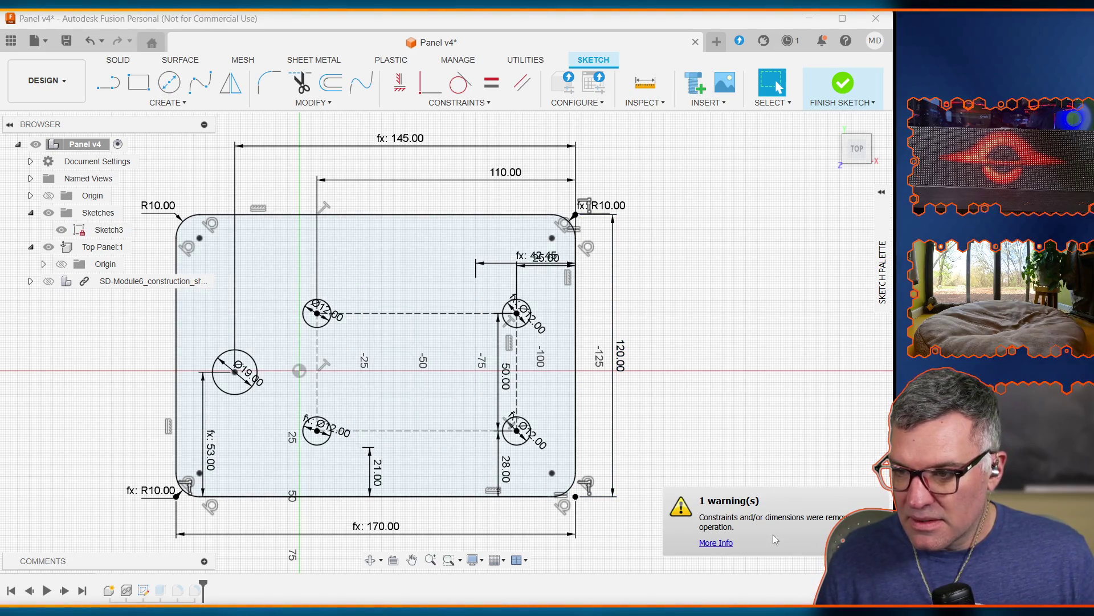
{"action": "left_click", "coordinate": [724, 541]}
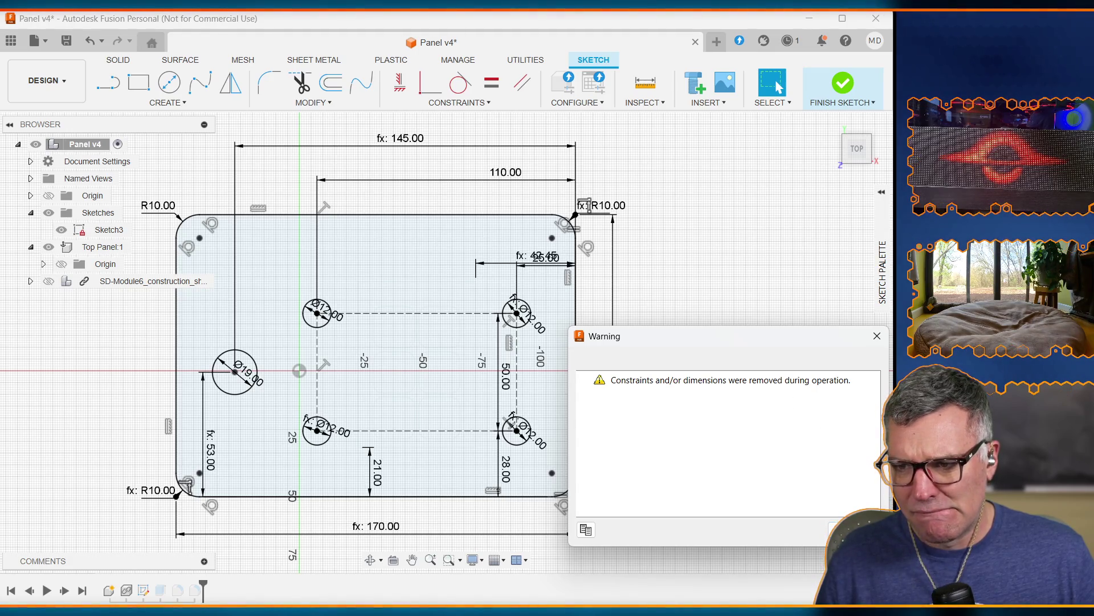
{"action": "left_click", "coordinate": [855, 529]}
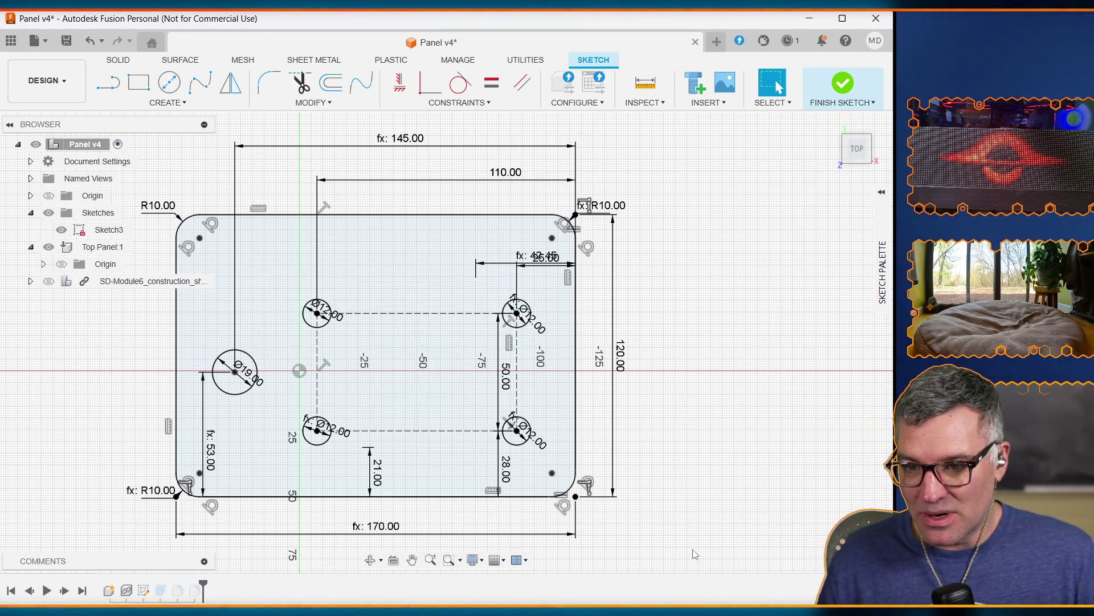
{"action": "left_click", "coordinate": [195, 593]}
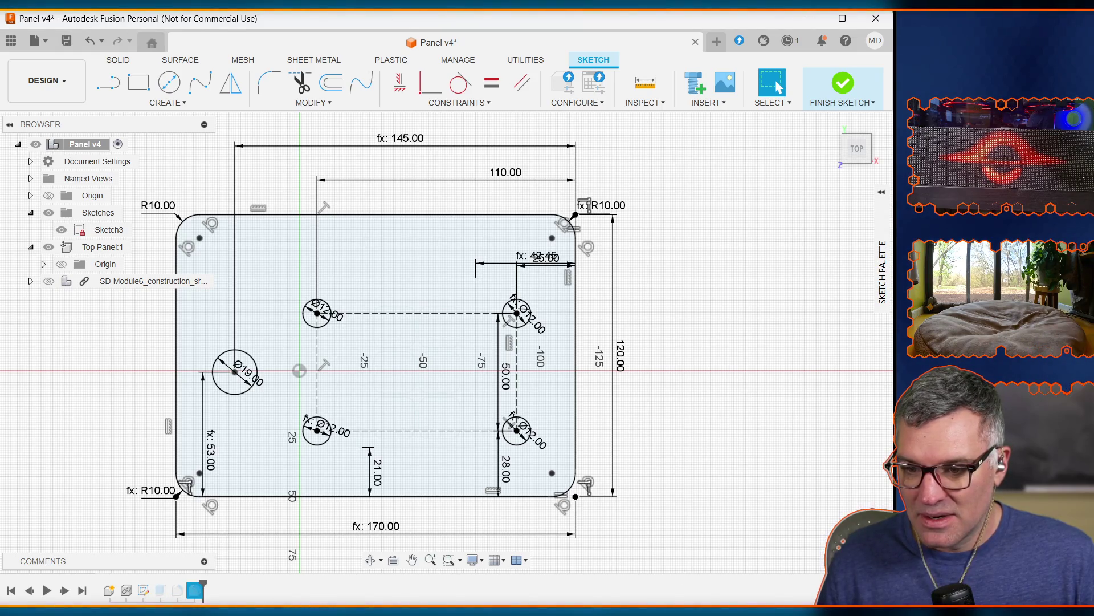
Finish the panel sketch, then switch to the Excalidraw stream panel plan
{"action": "left_click", "coordinate": [838, 78]}
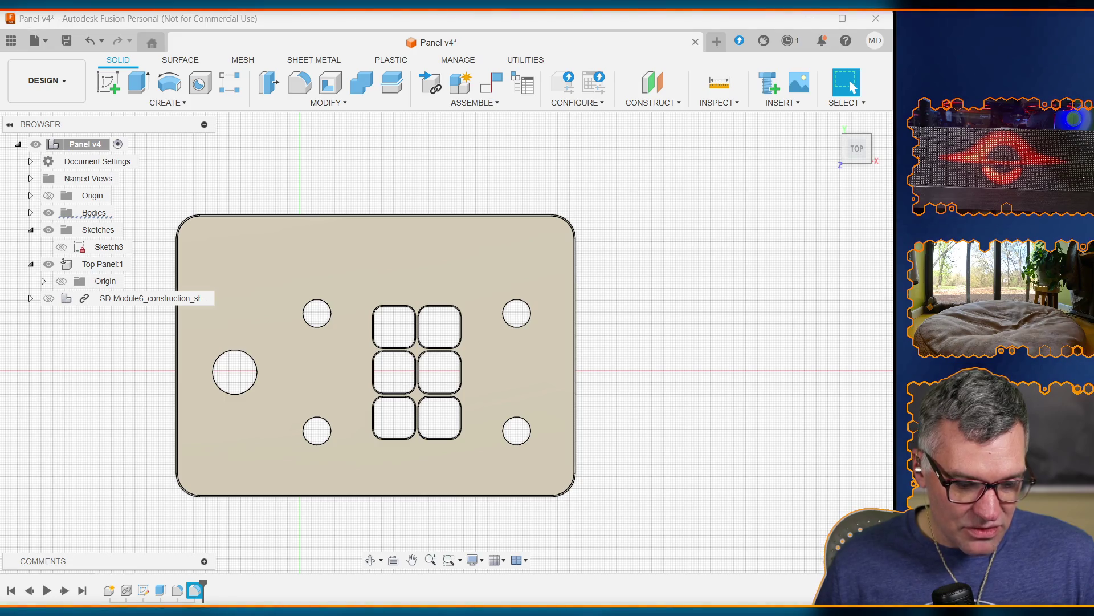
{"action": "key", "text": "alt+Tab"}
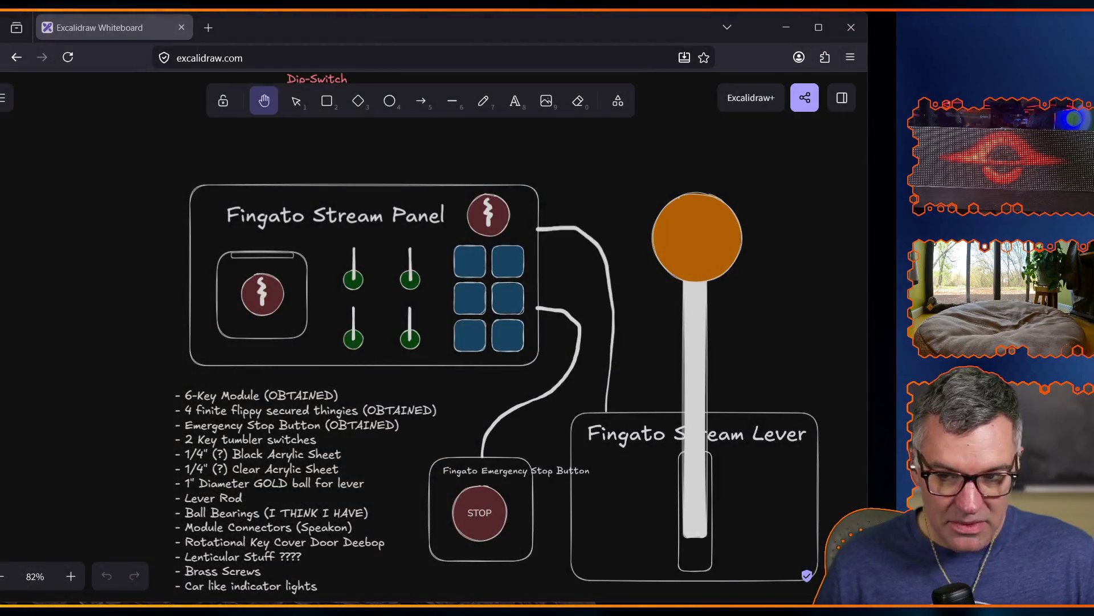